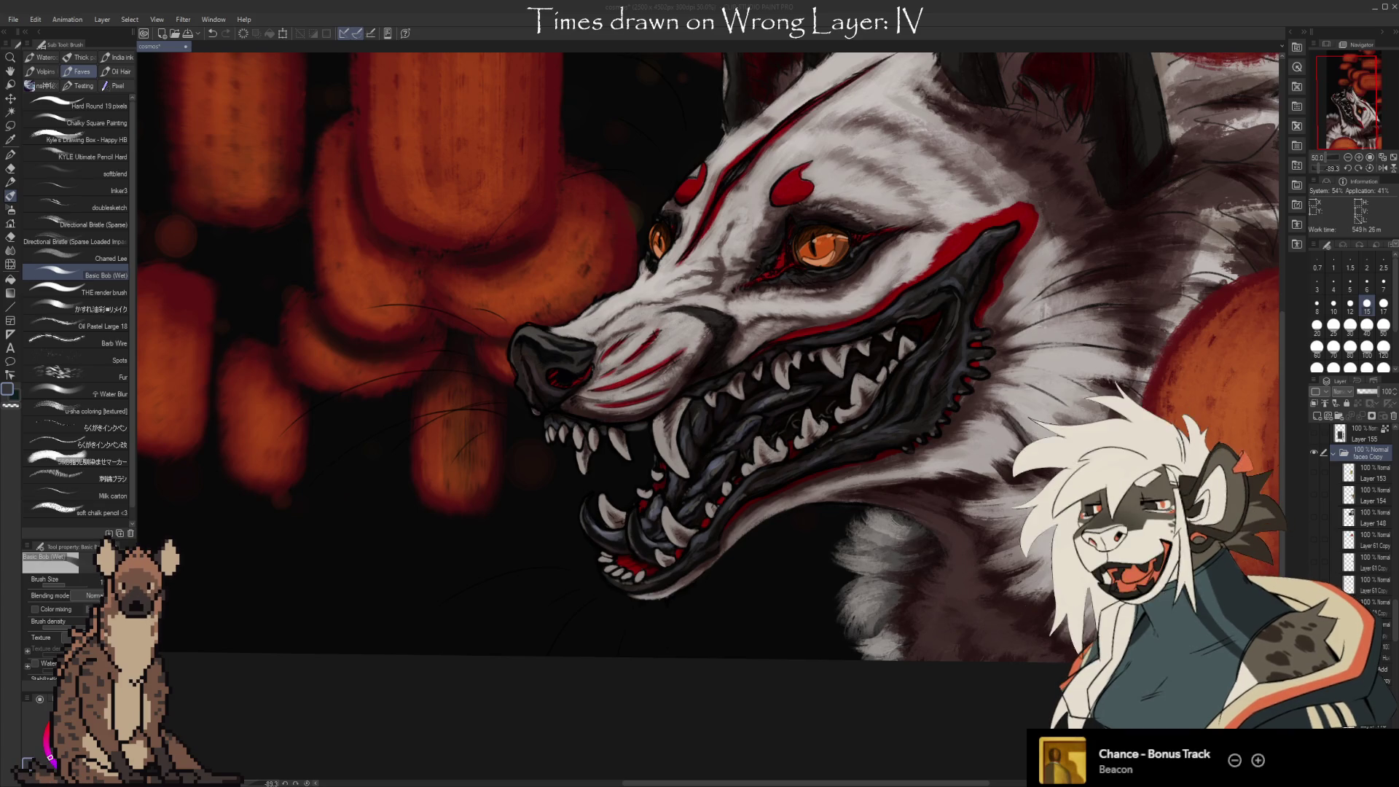
pyautogui.click(1065, 77)
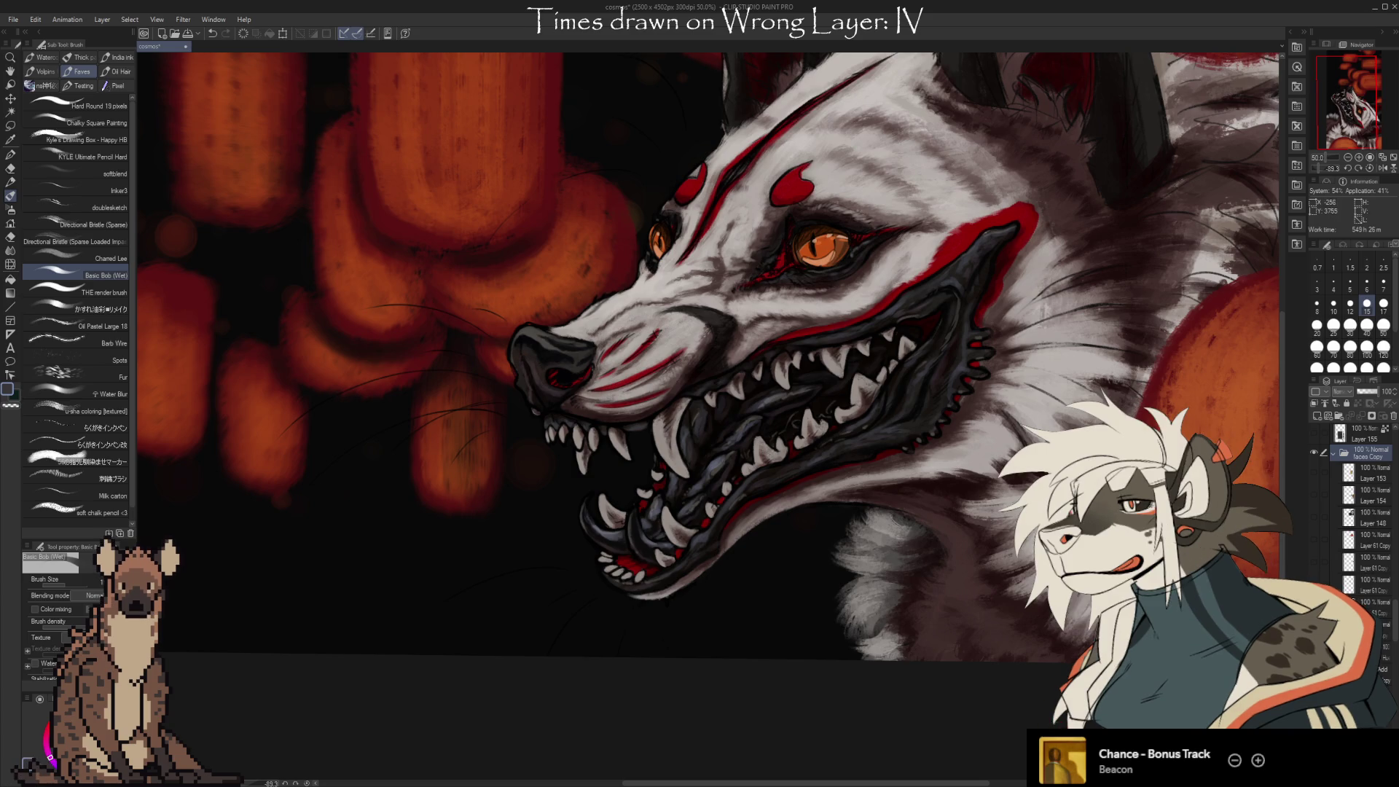
pyautogui.scroll(-2, 1065, 725)
pyautogui.scroll(1, 1122, 620)
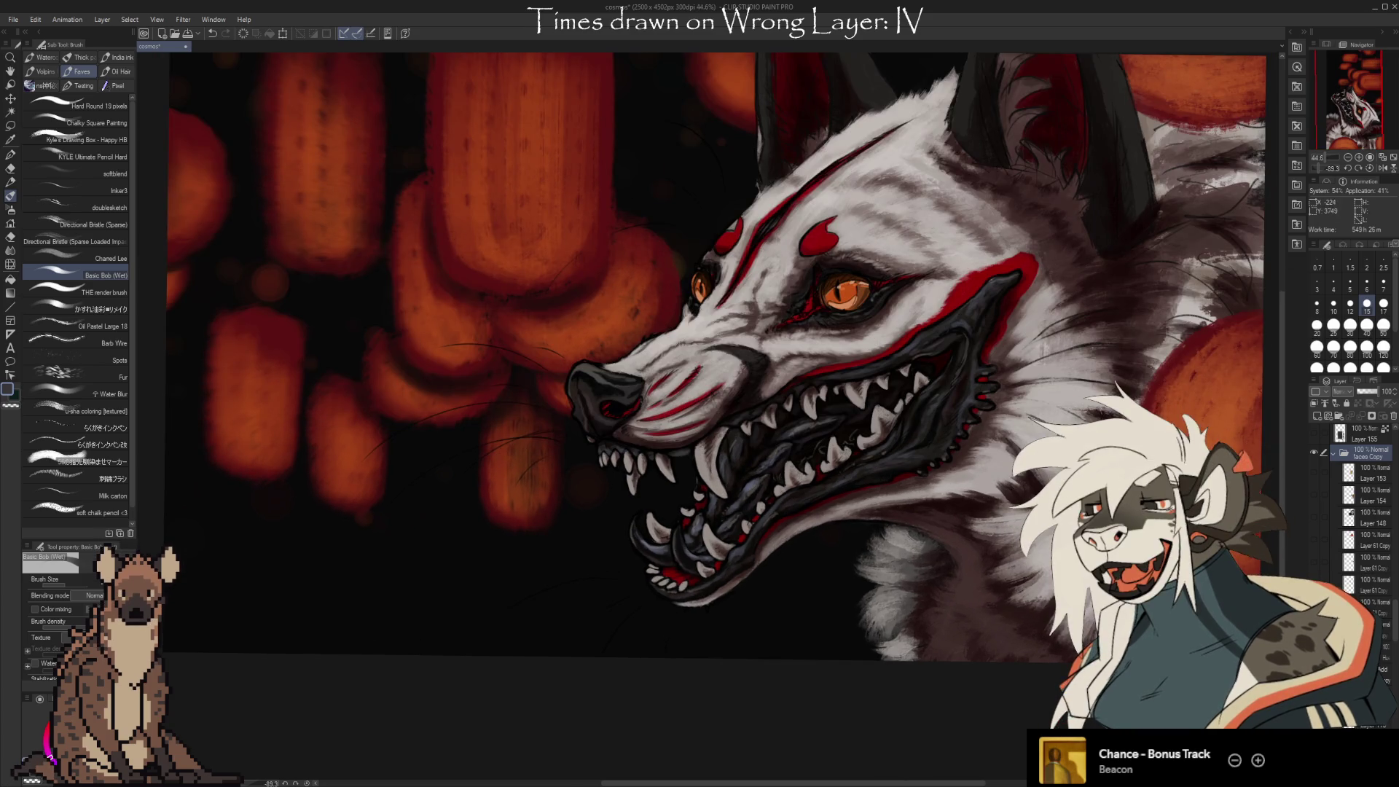
pyautogui.scroll(-6, 1366, 524)
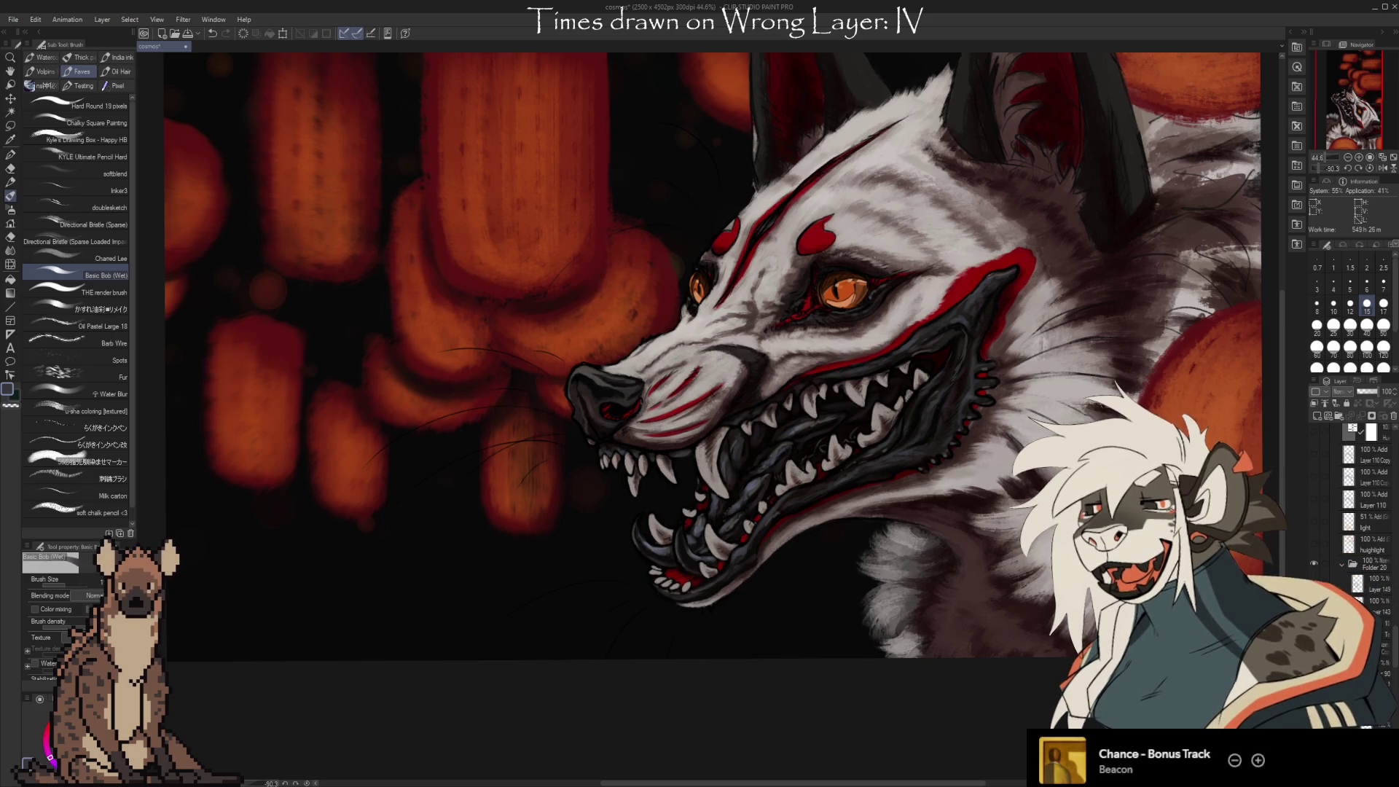
pyautogui.hotkey('ctrl', 'y')
pyautogui.hotkey('ctrl', 'z')
pyautogui.hotkey('ctrl', 'y')
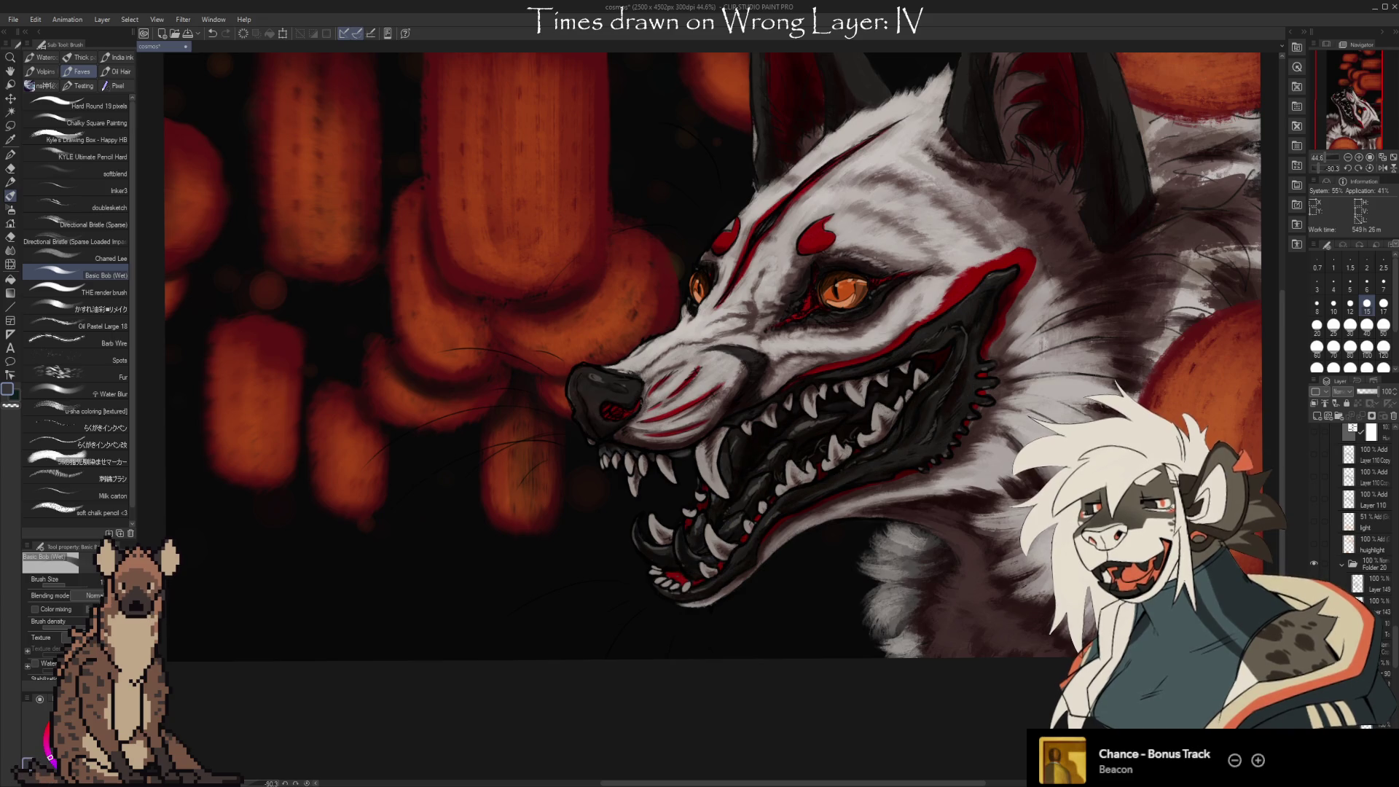
pyautogui.hotkey('ctrl', 'z')
pyautogui.hotkey('ctrl', 'y')
pyautogui.hotkey('ctrl', 'z')
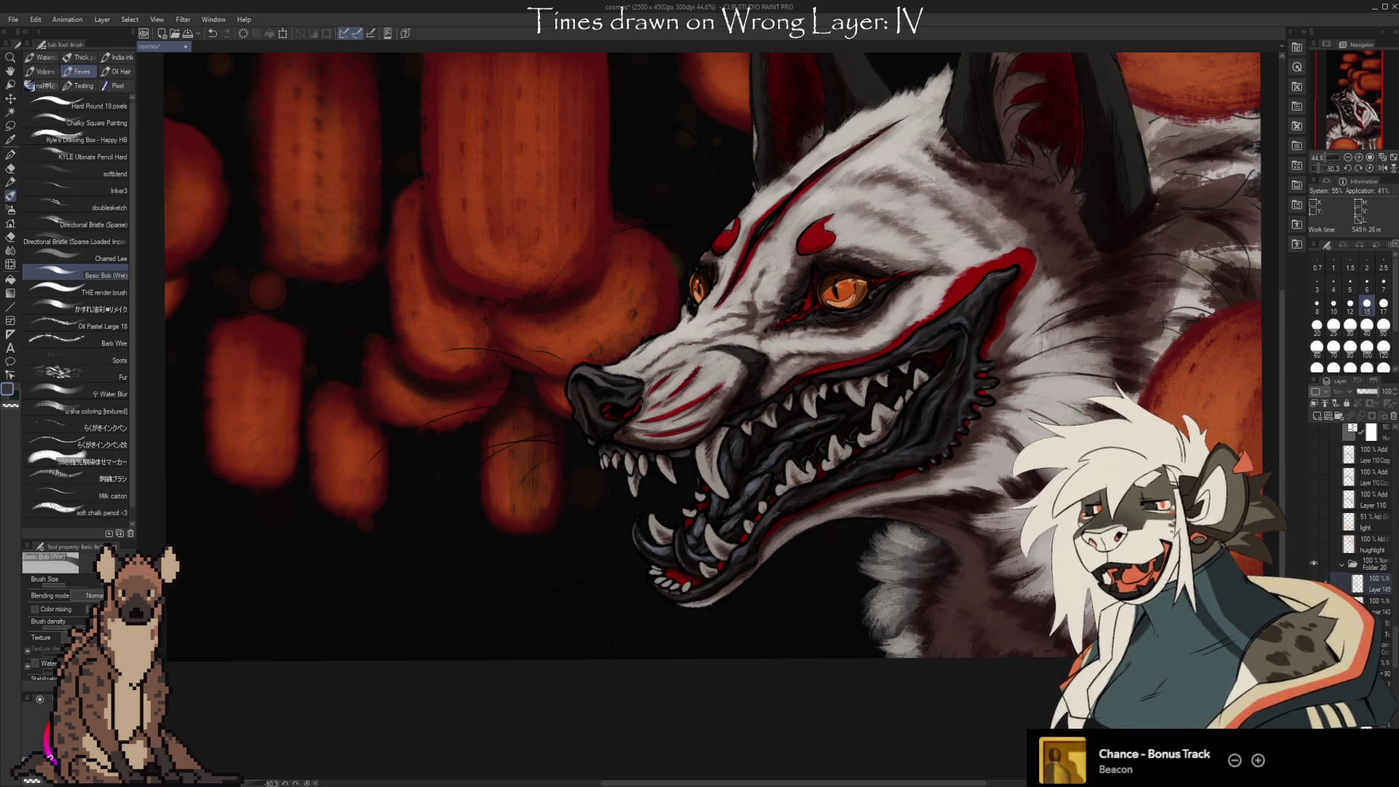
pyautogui.hotkey('ctrl', 'y')
pyautogui.hotkey('ctrl', 'z')
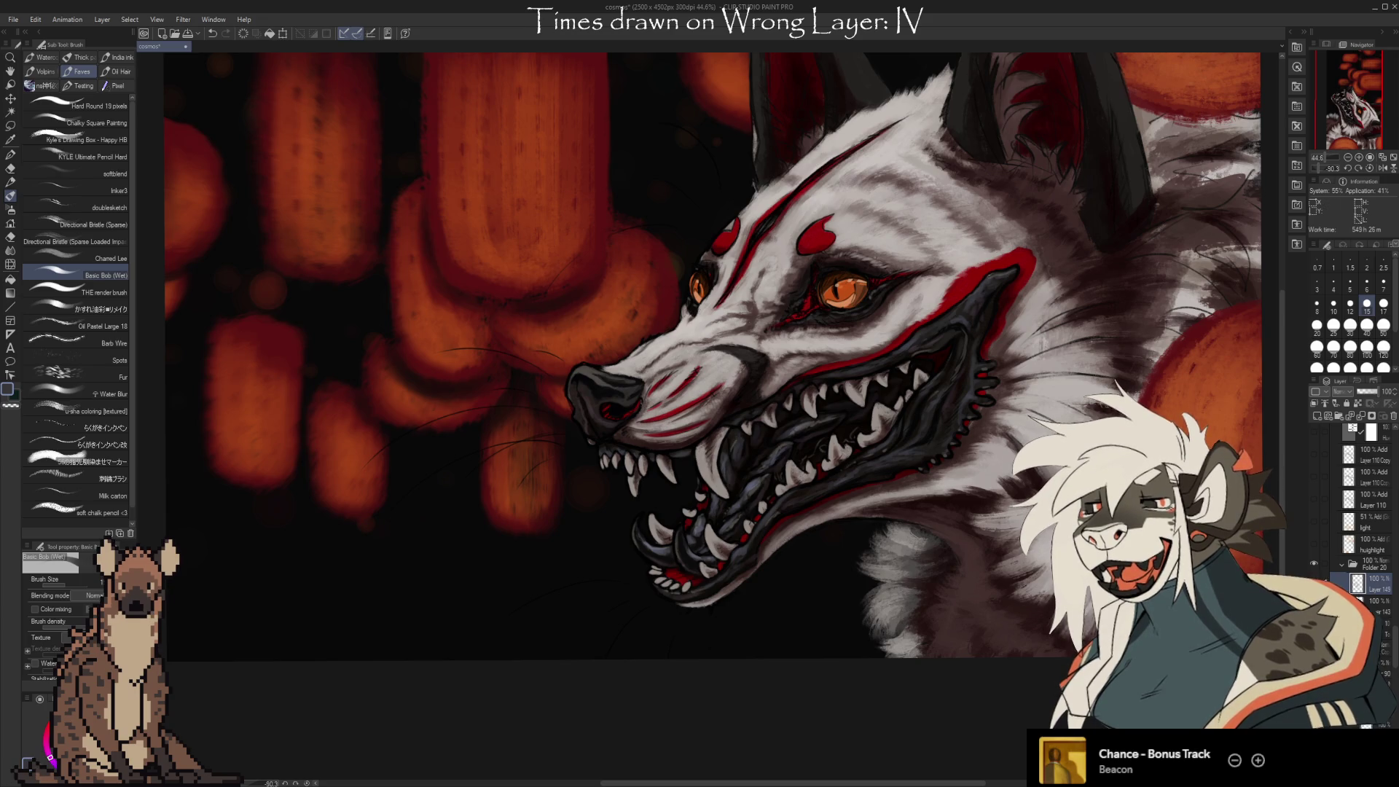
pyautogui.scroll(2, 712, 364)
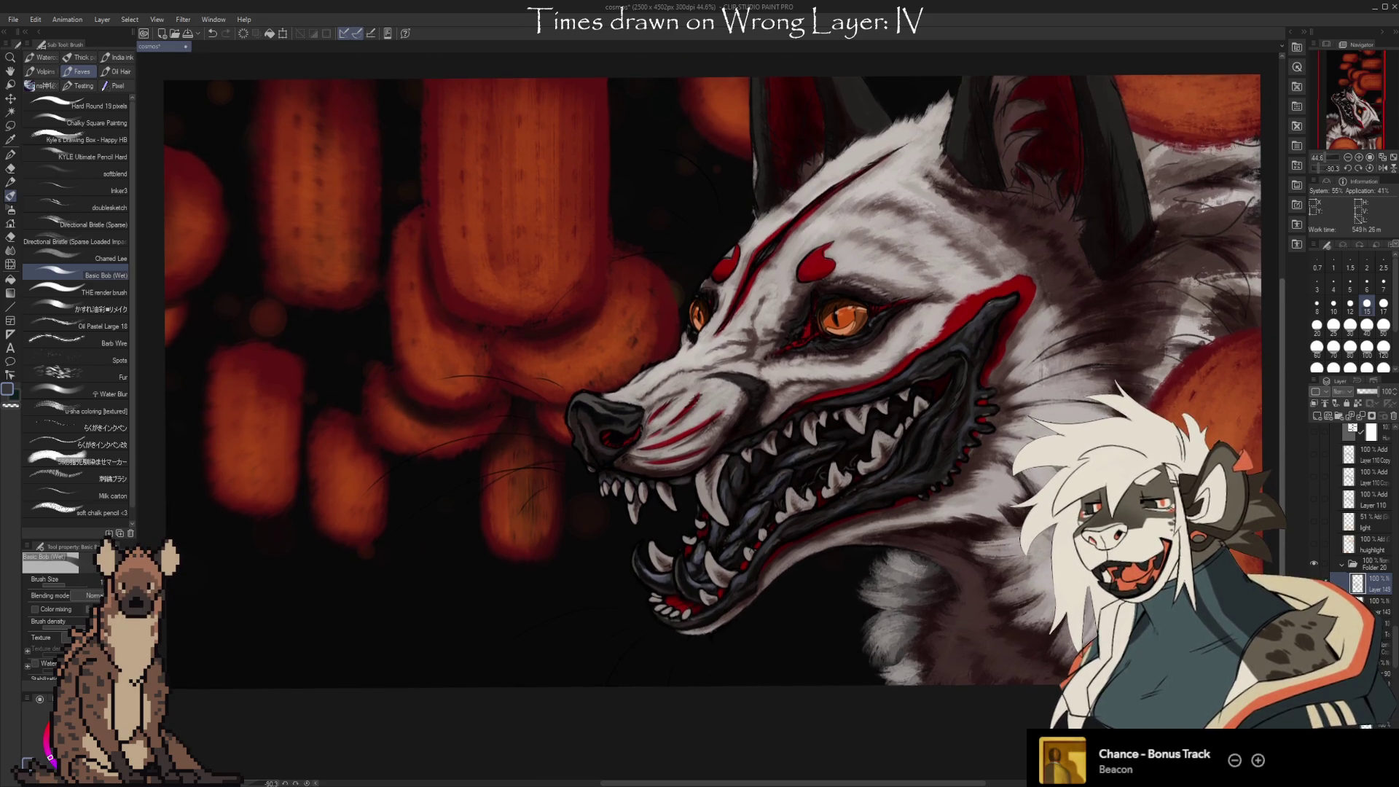
pyautogui.scroll(1, 1266, 563)
pyautogui.scroll(2, 1094, 586)
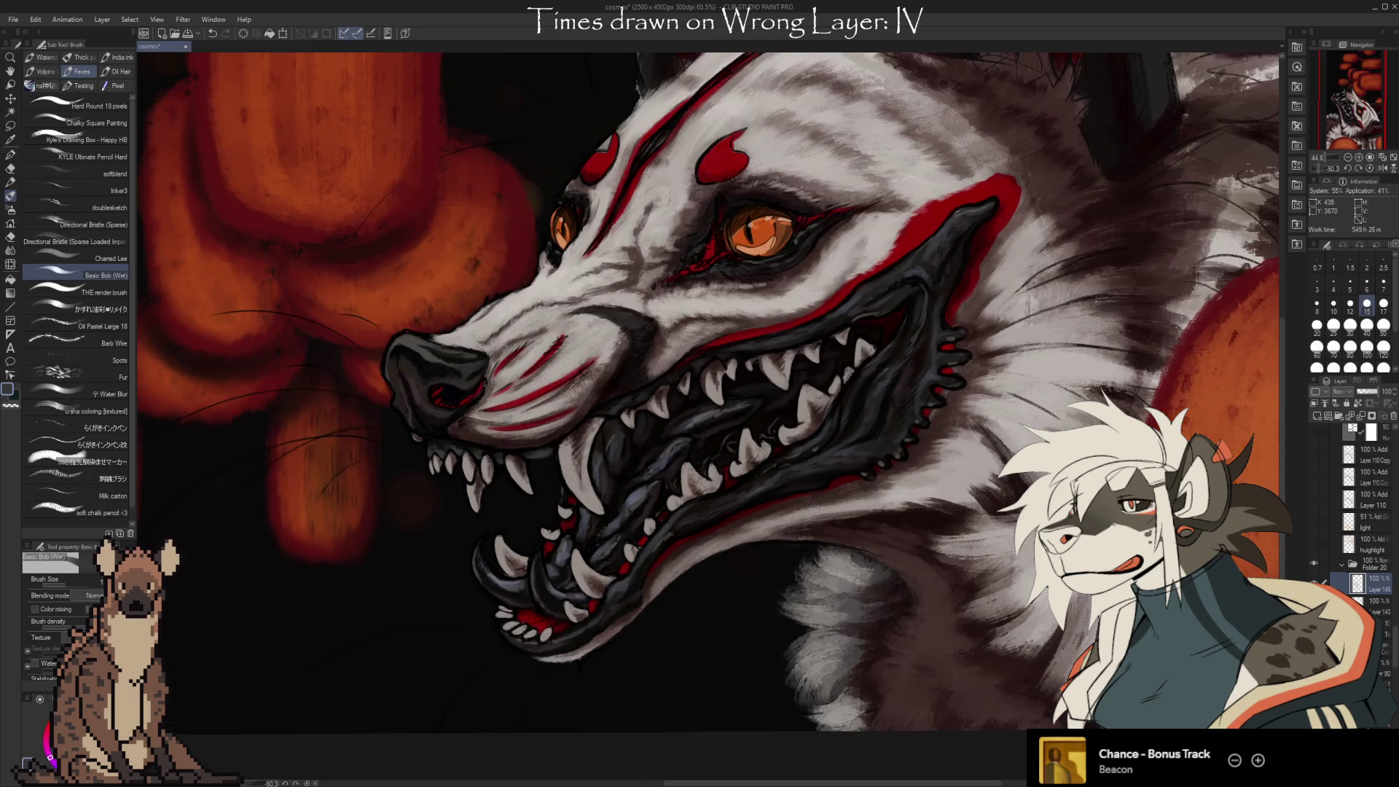
pyautogui.moveTo(1049, 579); pyautogui.dragTo(1121, 636)
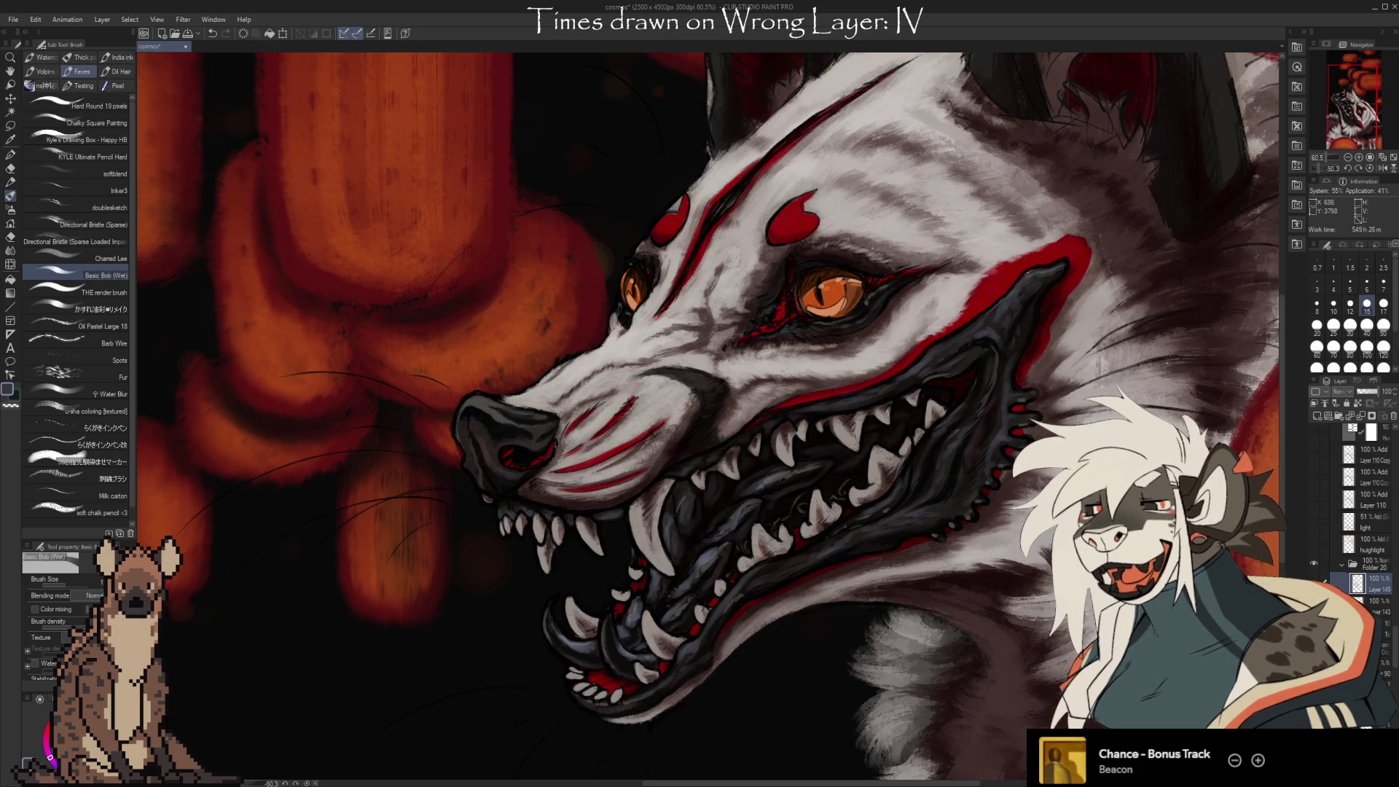
pyautogui.scroll(-1, 1274, 551)
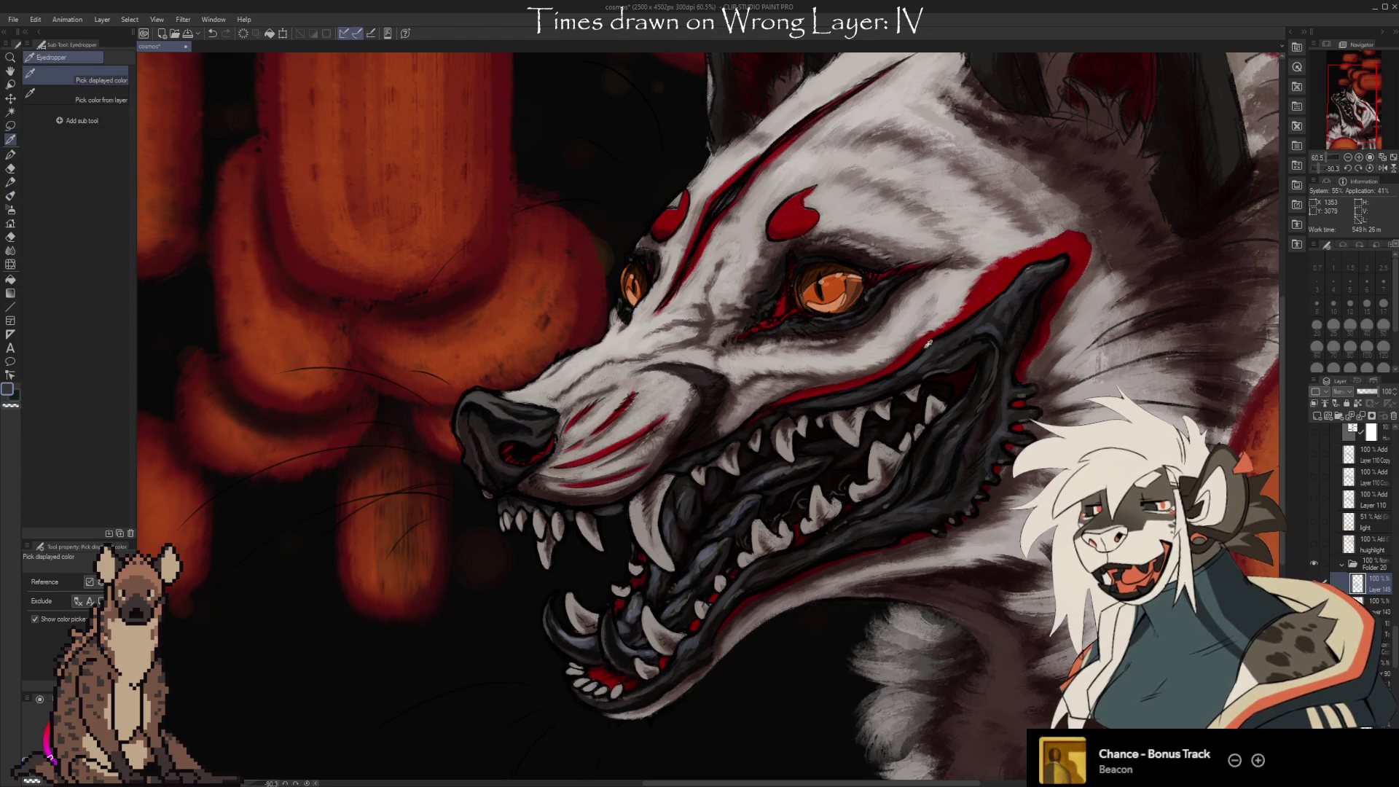
pyautogui.keyDown('alt'); pyautogui.click(924, 395); pyautogui.keyUp('alt')
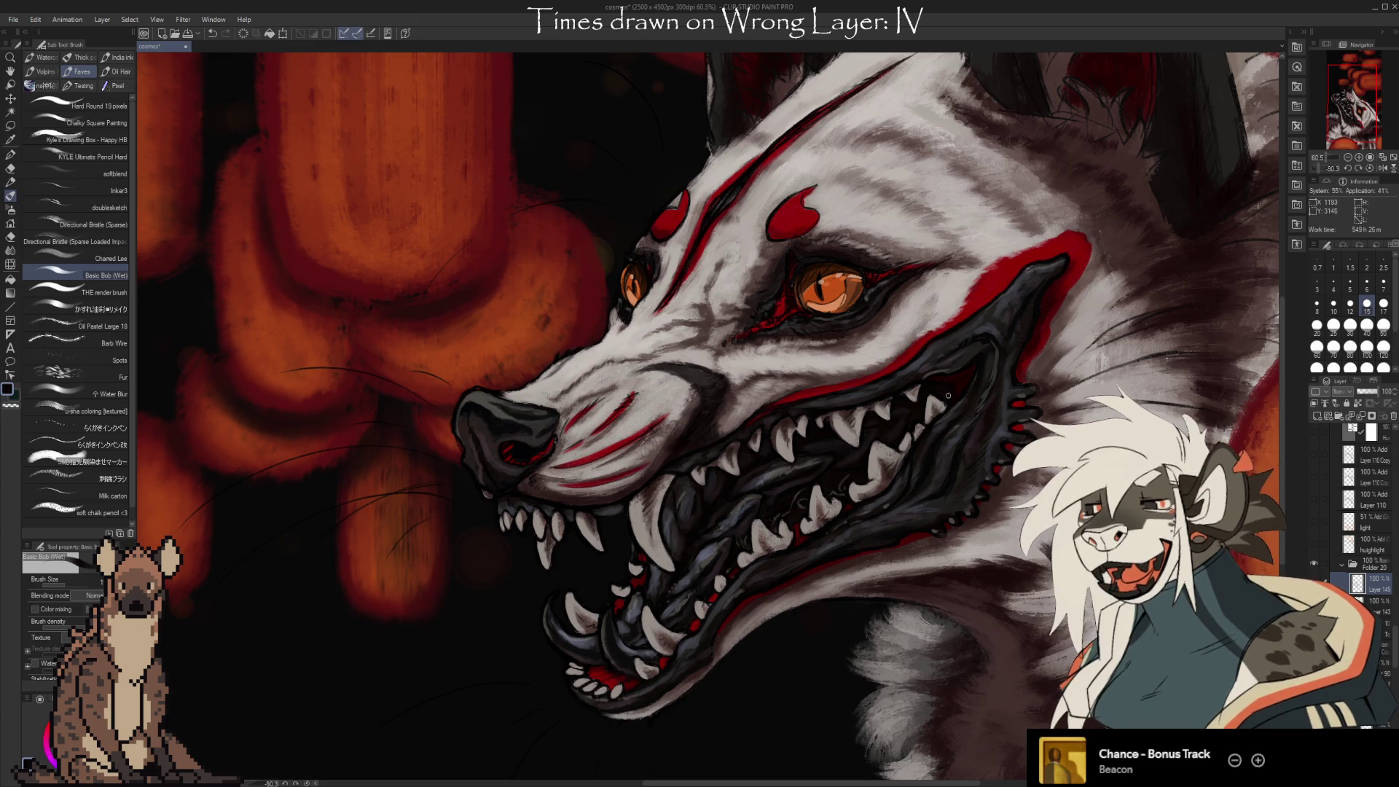
# Paint a dark gum-coloured stroke into the neck fur below the snarling mouth.
pyautogui.moveTo(919, 586); pyautogui.dragTo(928, 598)
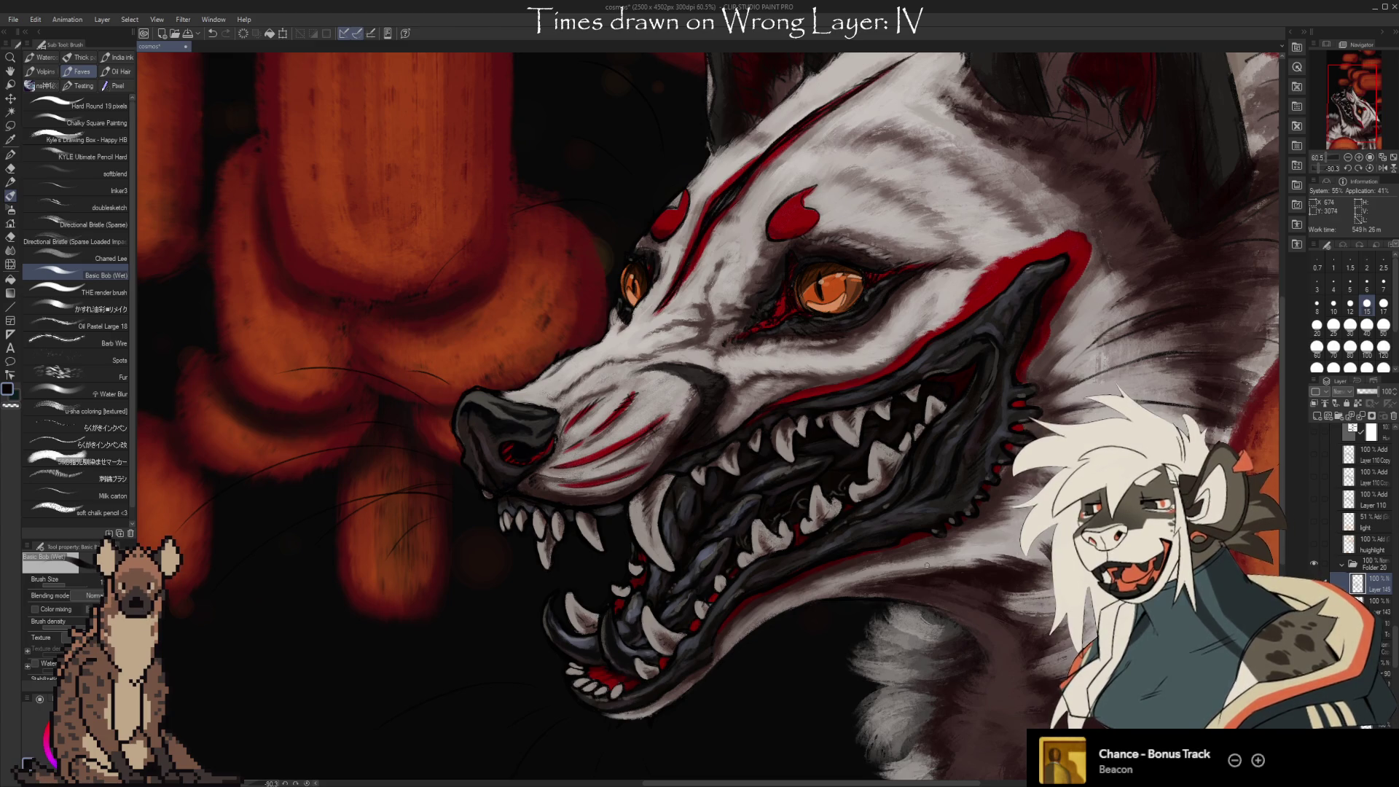
pyautogui.scroll(-1, 871, 444)
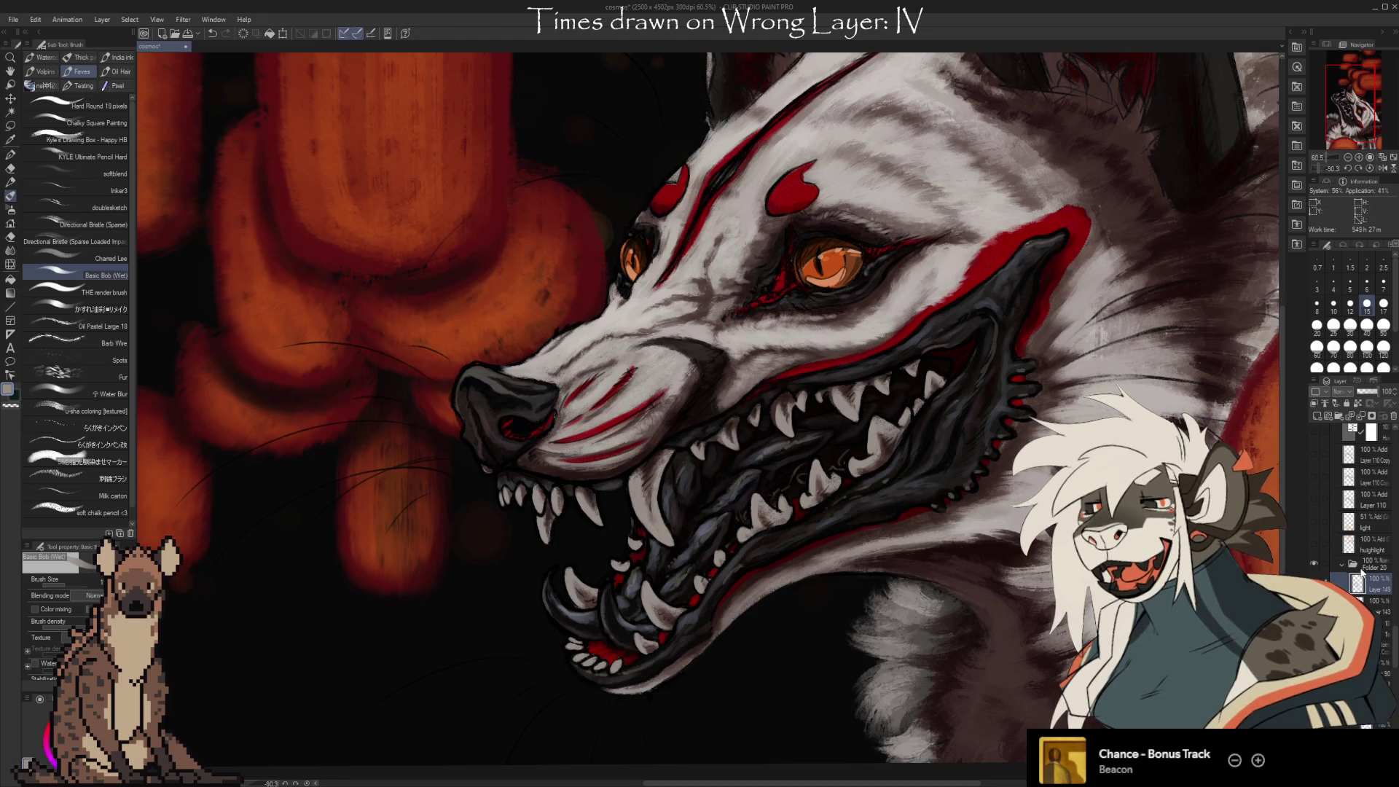
pyautogui.scroll(-5, 1393, 652)
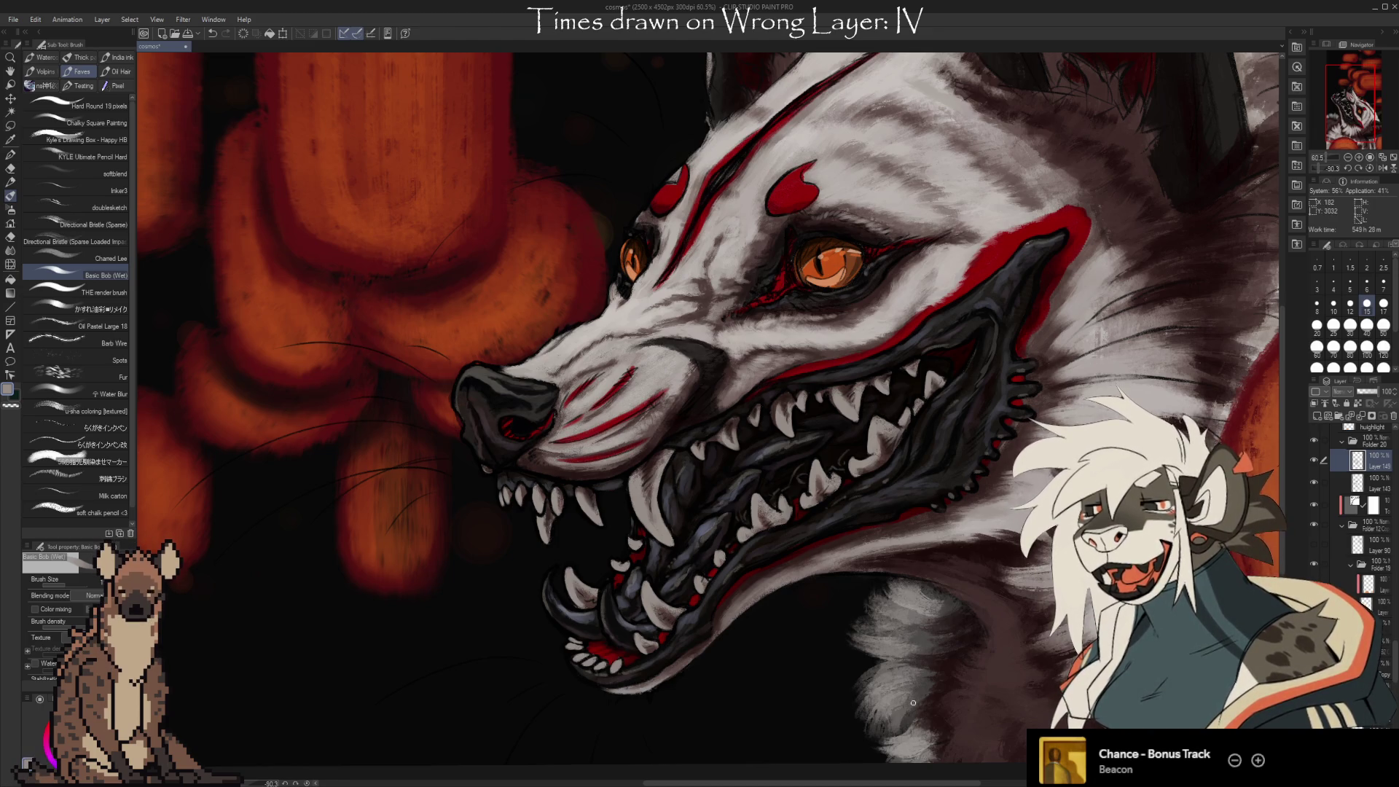
# Undo the last stroke, sample the red marking and fleck it between the lower teeth.
pyautogui.hotkey('ctrl', 'z')
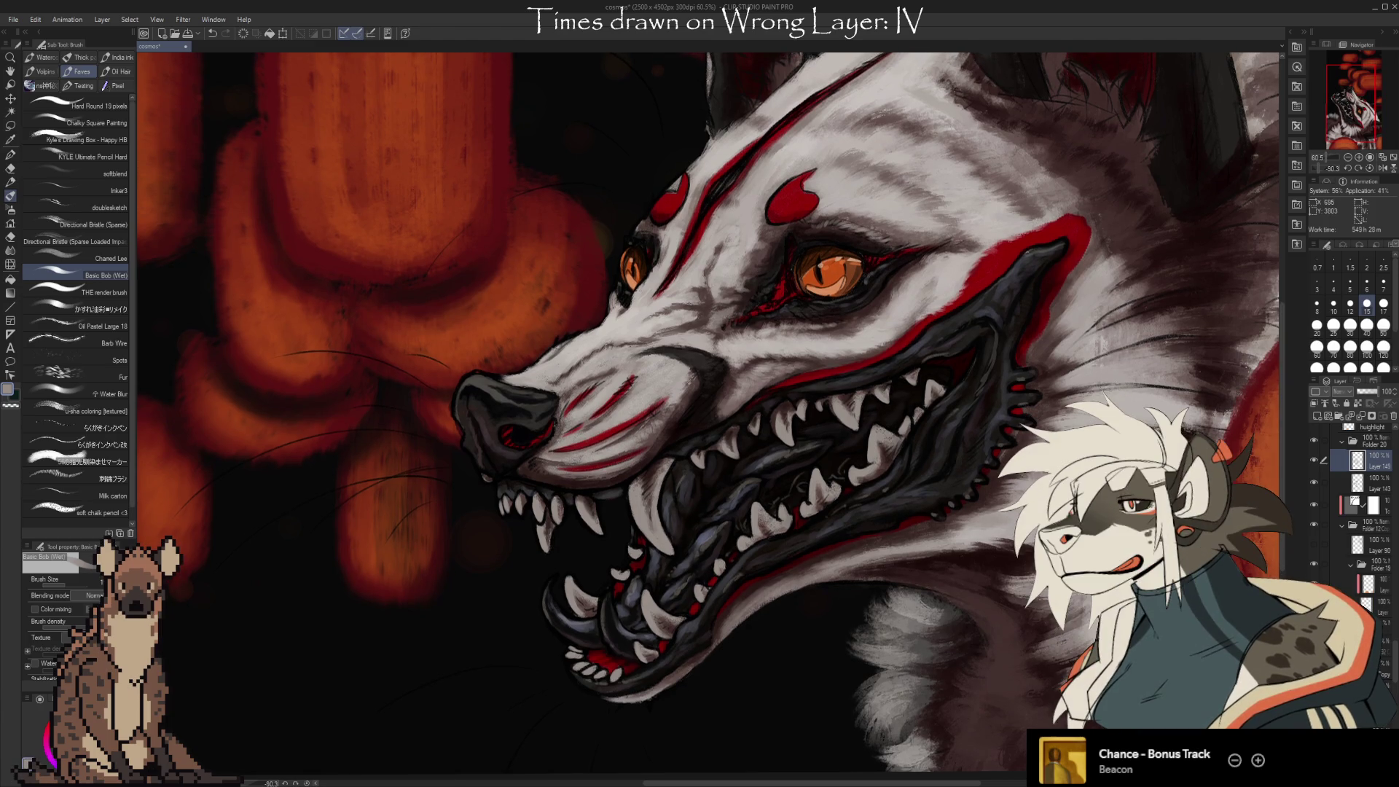
pyautogui.keyDown('alt'); pyautogui.click(846, 464); pyautogui.keyUp('alt')
pyautogui.press('i')
pyautogui.click(799, 510)
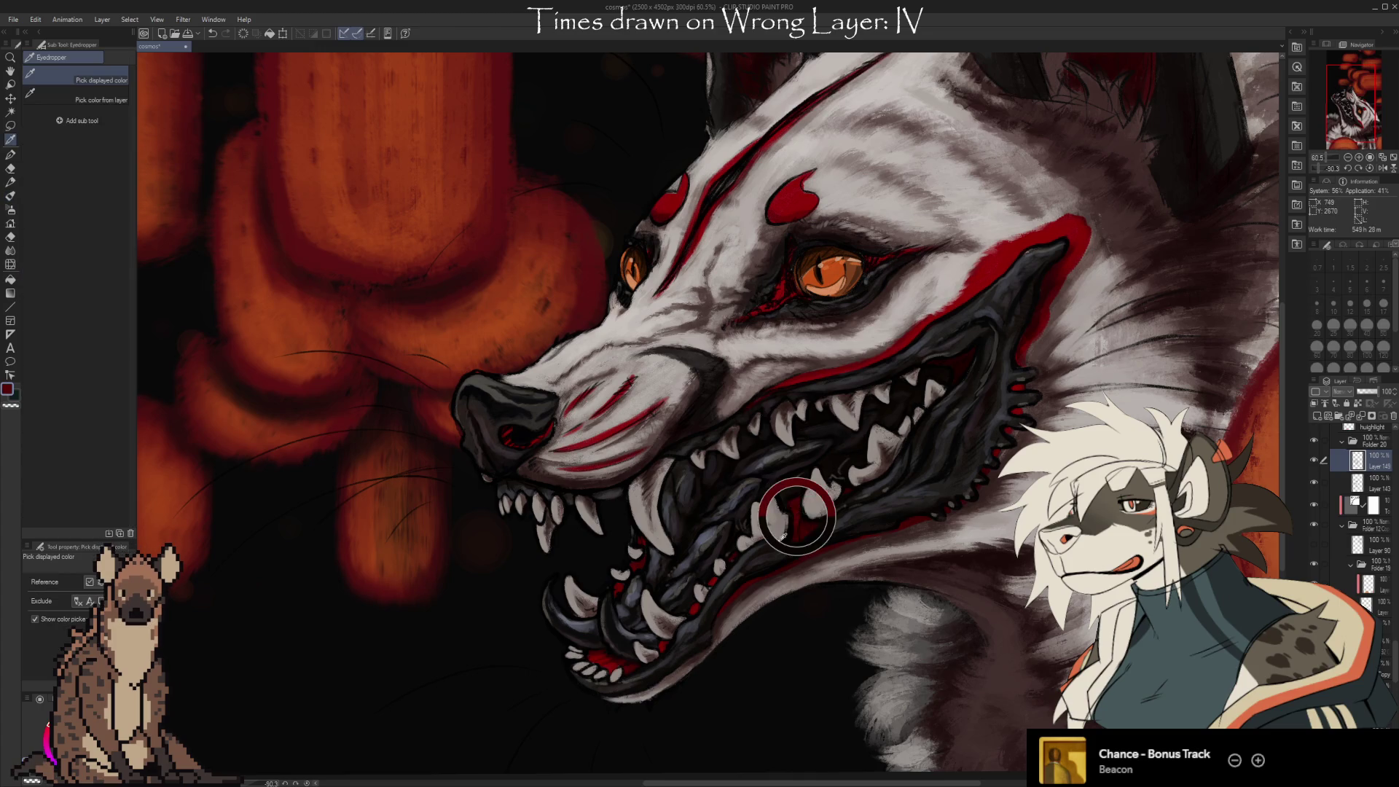
pyautogui.press('b')
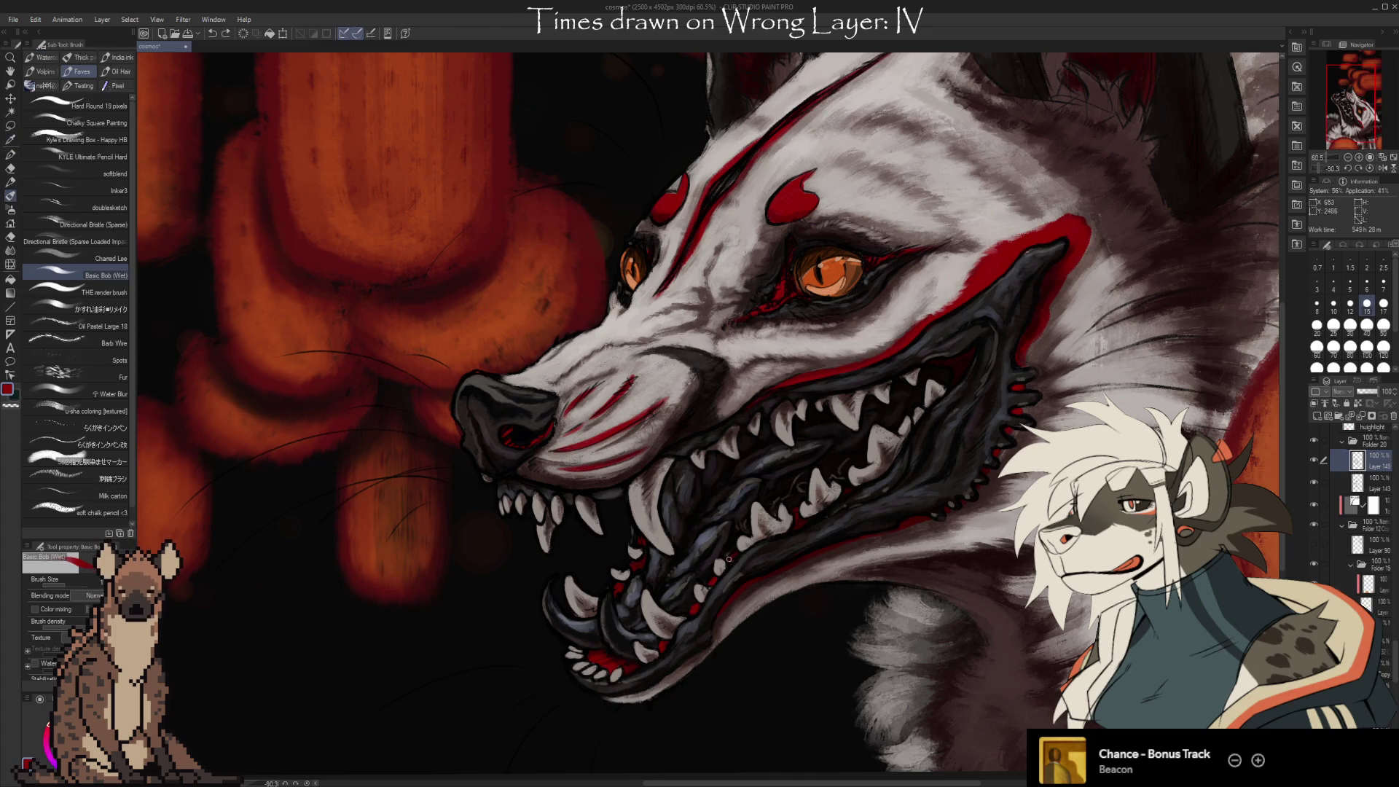
pyautogui.moveTo(729, 559); pyautogui.dragTo(776, 516)
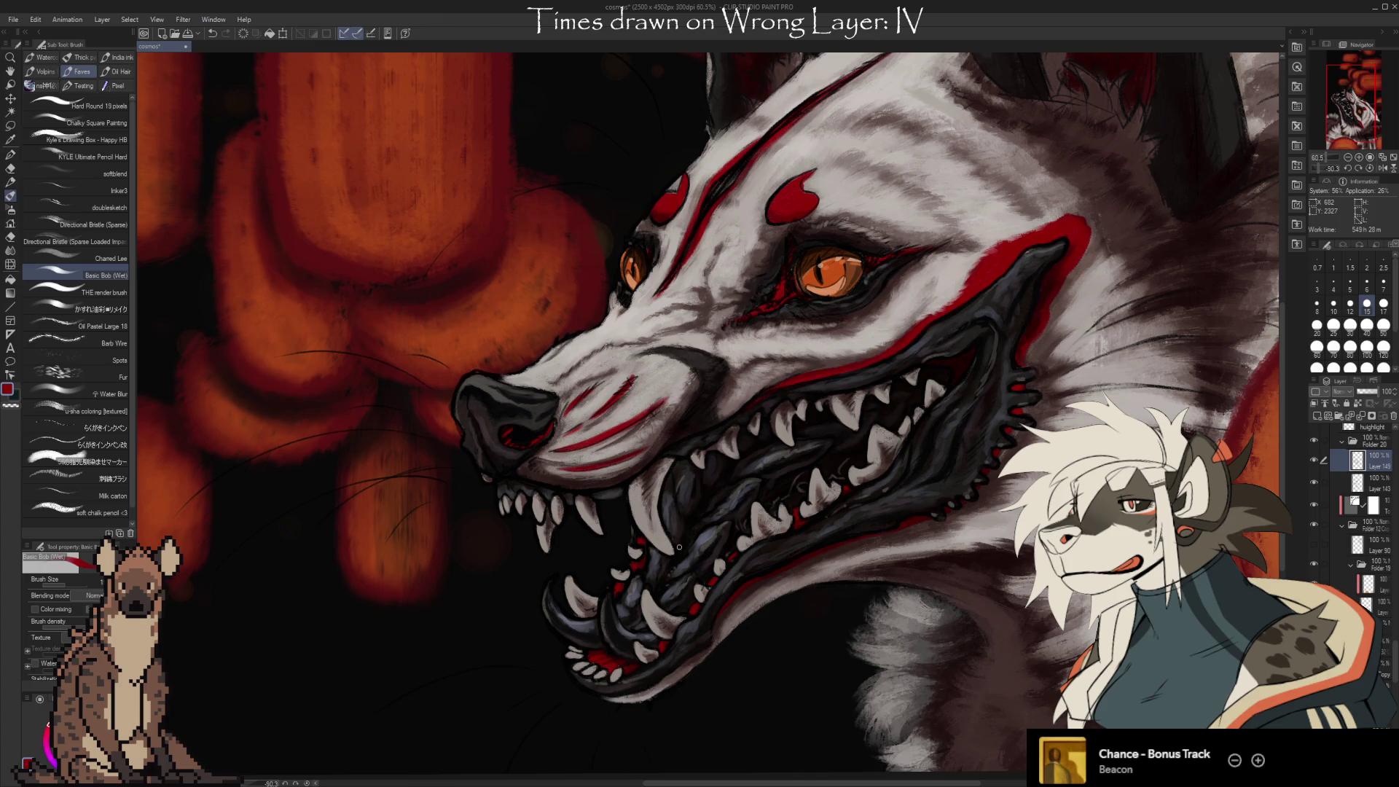
pyautogui.press('.')
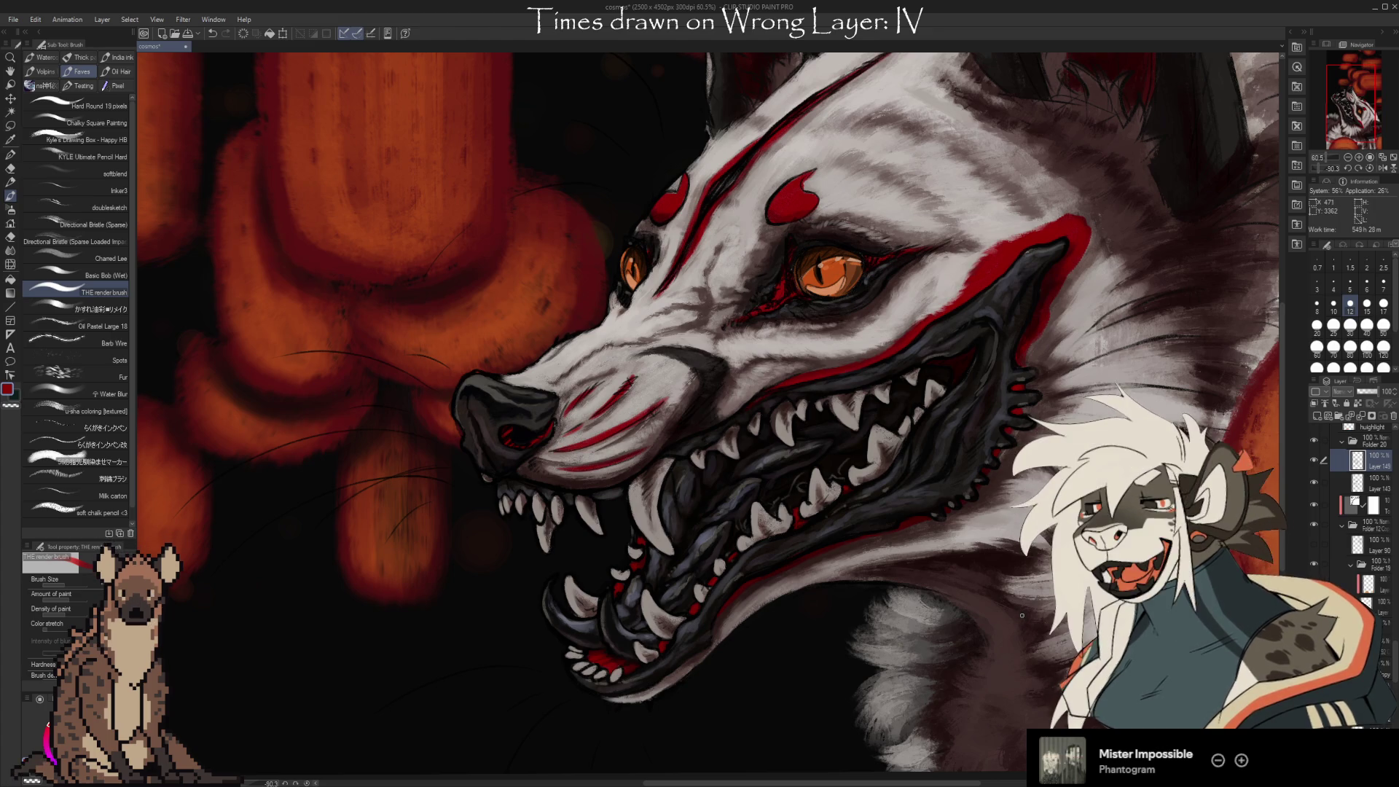
# Pan onto the muzzle and touch up the jaw's red lip line using sampled red and near-black.
pyautogui.moveTo(1086, 619)
pyautogui.mouseDown()
pyautogui.moveTo(998, 627)
pyautogui.moveTo(1015, 621)
pyautogui.mouseUp()
pyautogui.press('b')
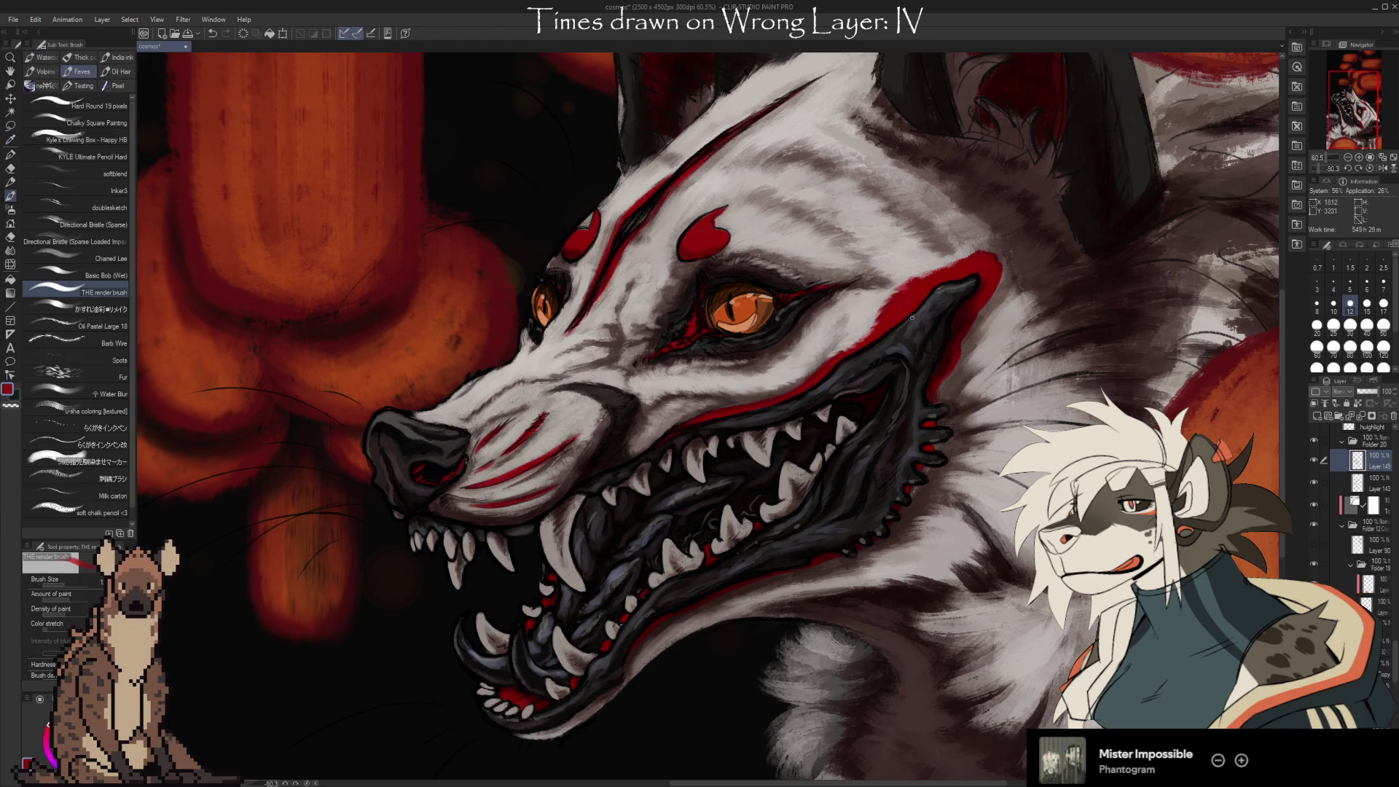
pyautogui.moveTo(969, 343); pyautogui.dragTo(929, 357)
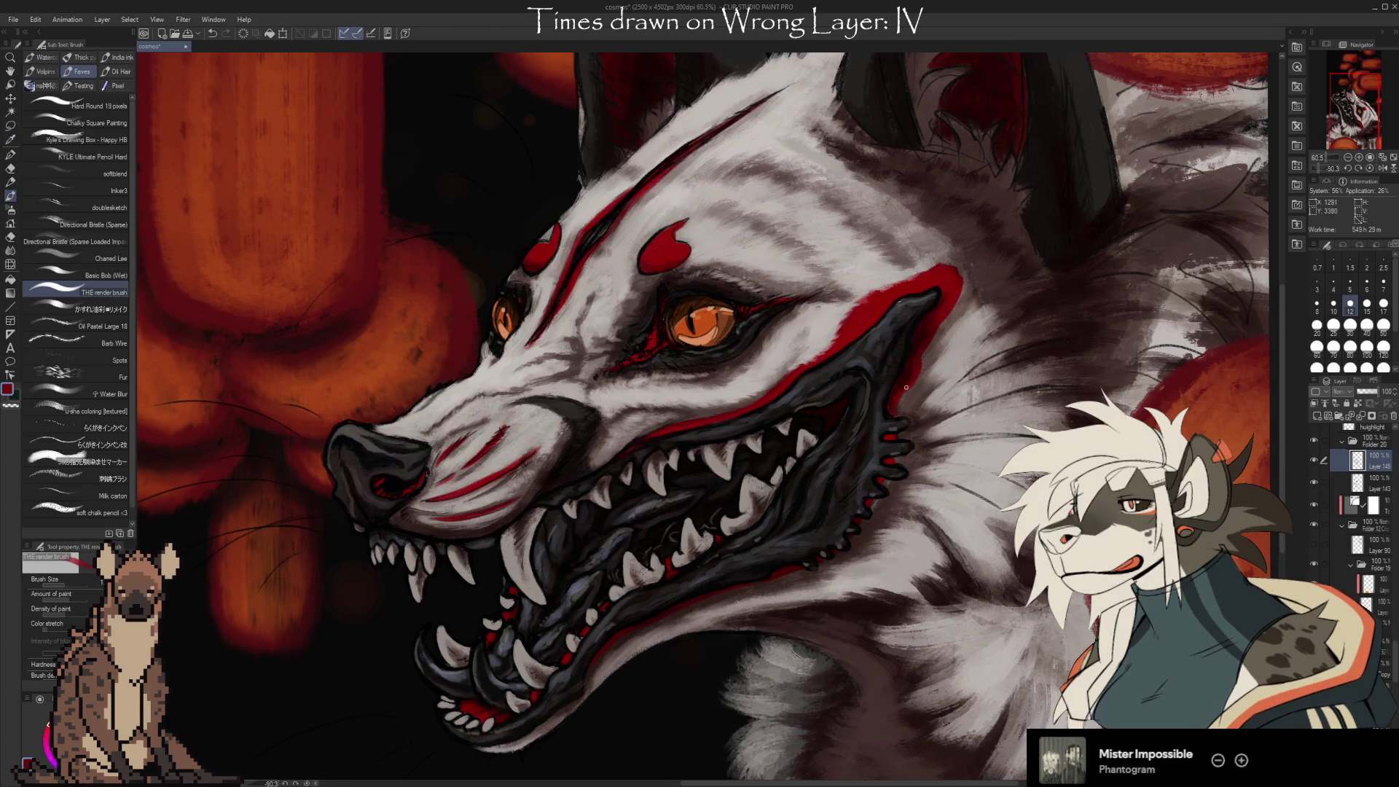
pyautogui.press('i')
pyautogui.moveTo(894, 398); pyautogui.dragTo(894, 397)
pyautogui.press('b')
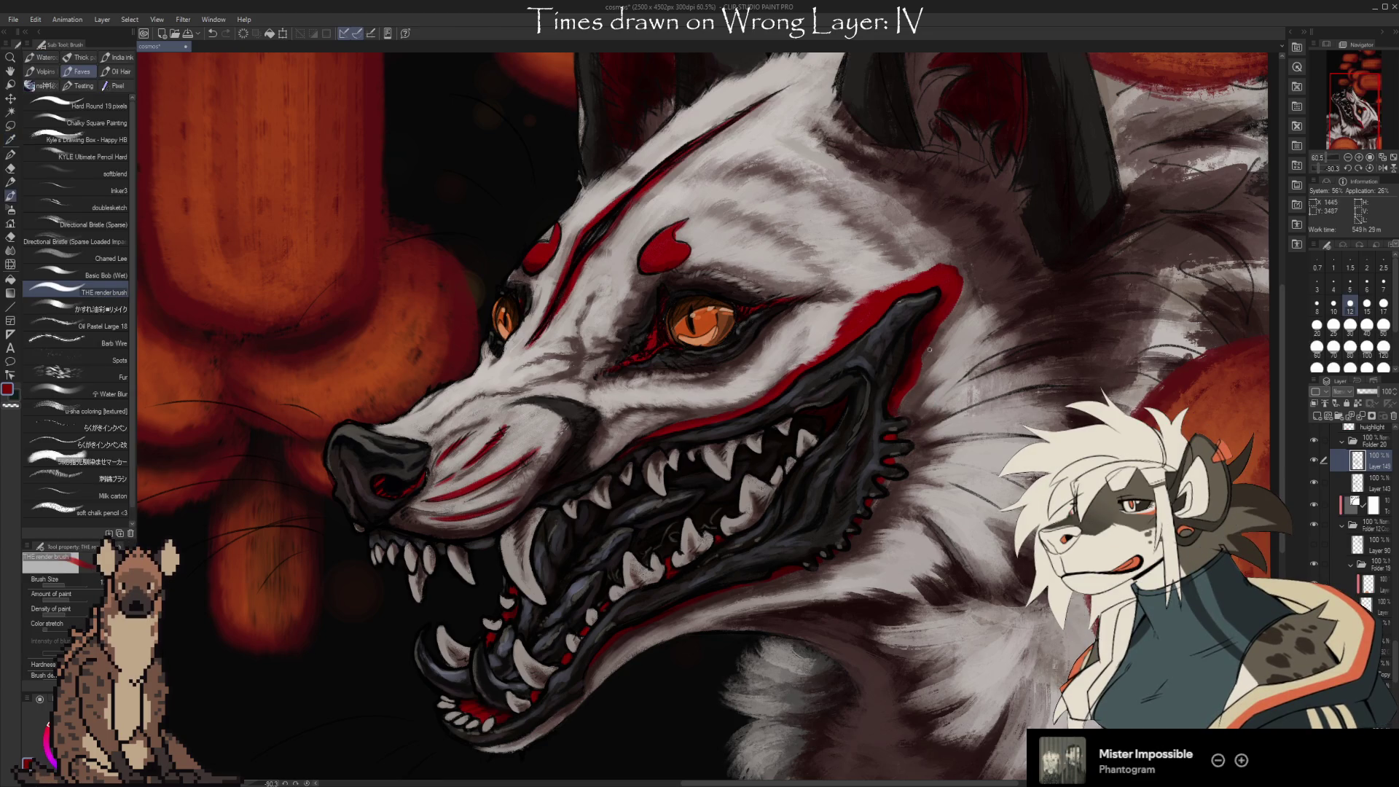
pyautogui.keyDown('alt'); pyautogui.click(955, 271); pyautogui.keyUp('alt')
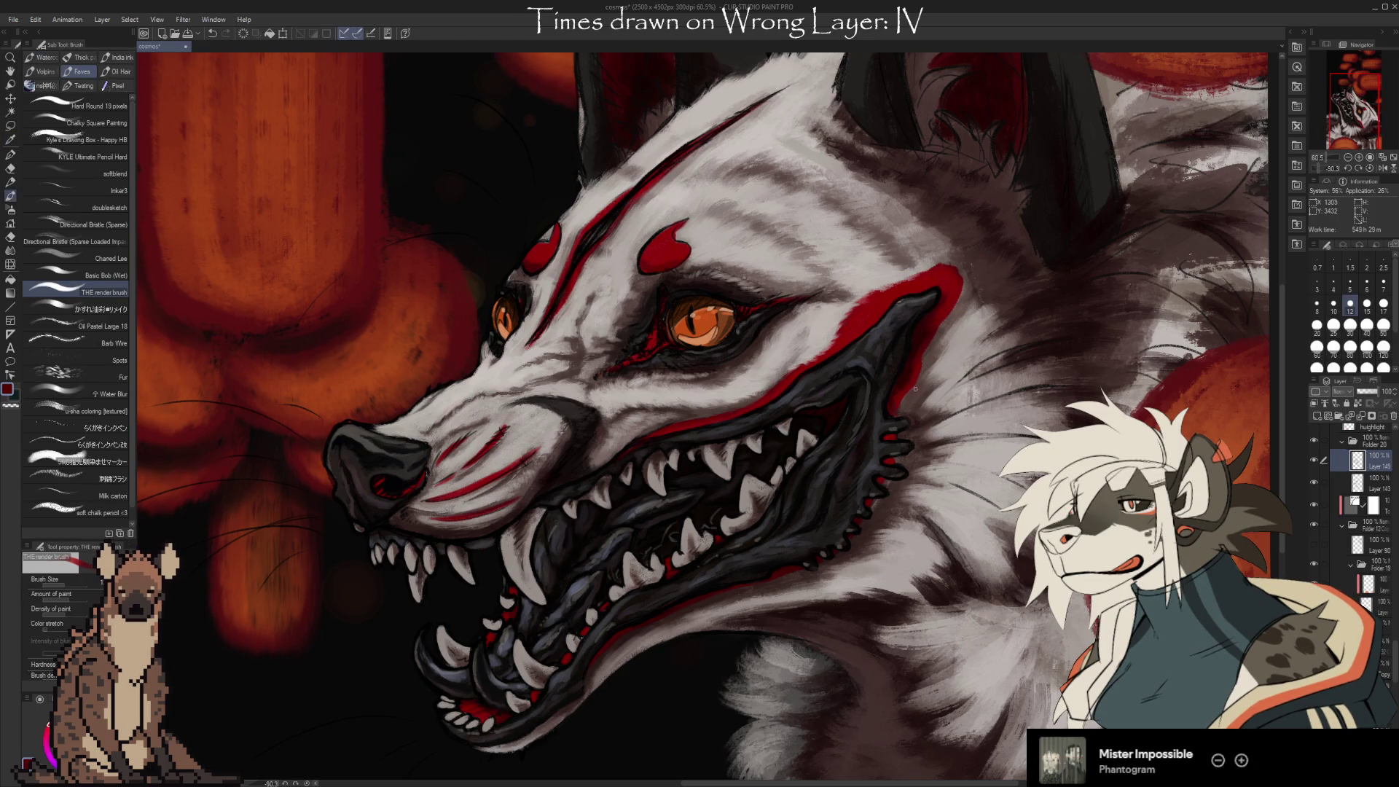
pyautogui.keyDown('alt'); pyautogui.click(930, 335); pyautogui.keyUp('alt')
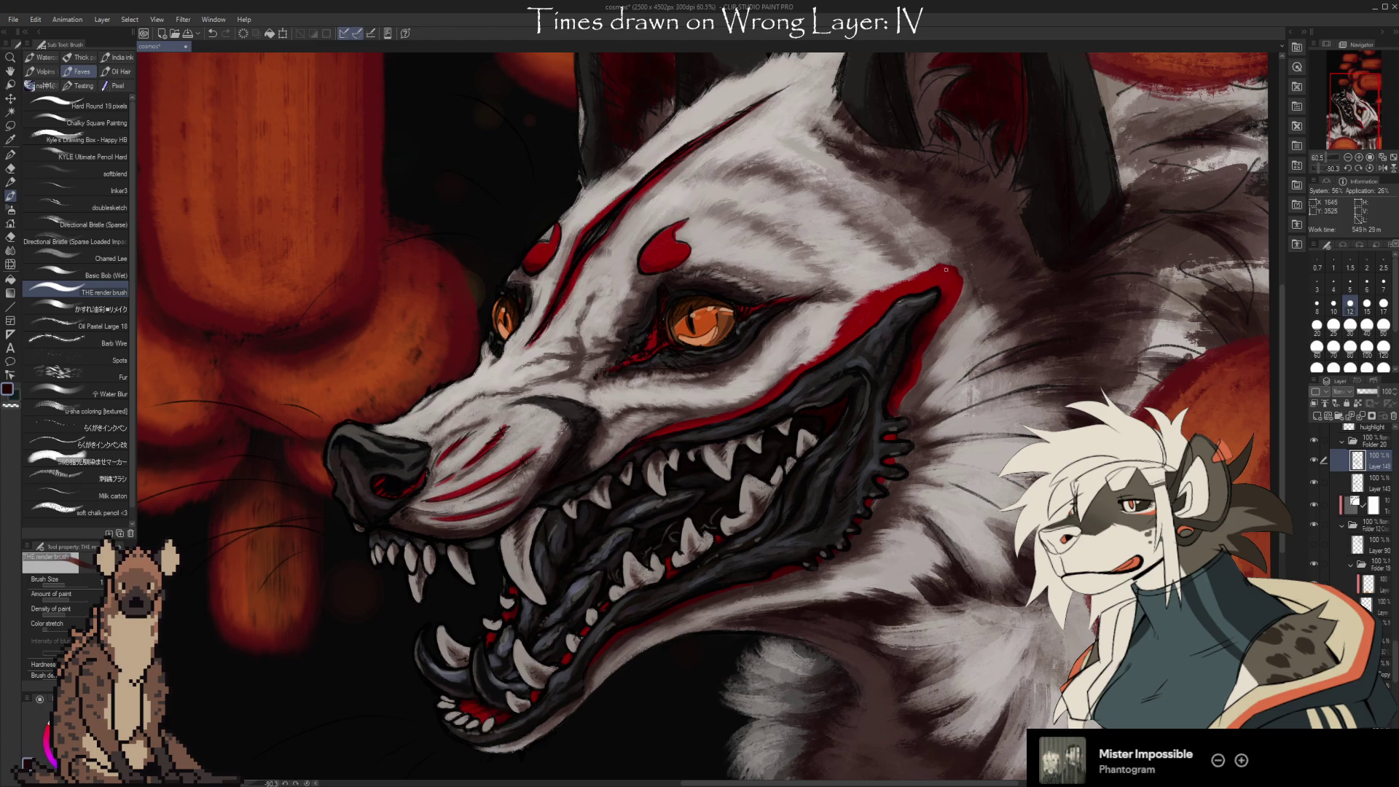
pyautogui.press('.')
pyautogui.press('.')
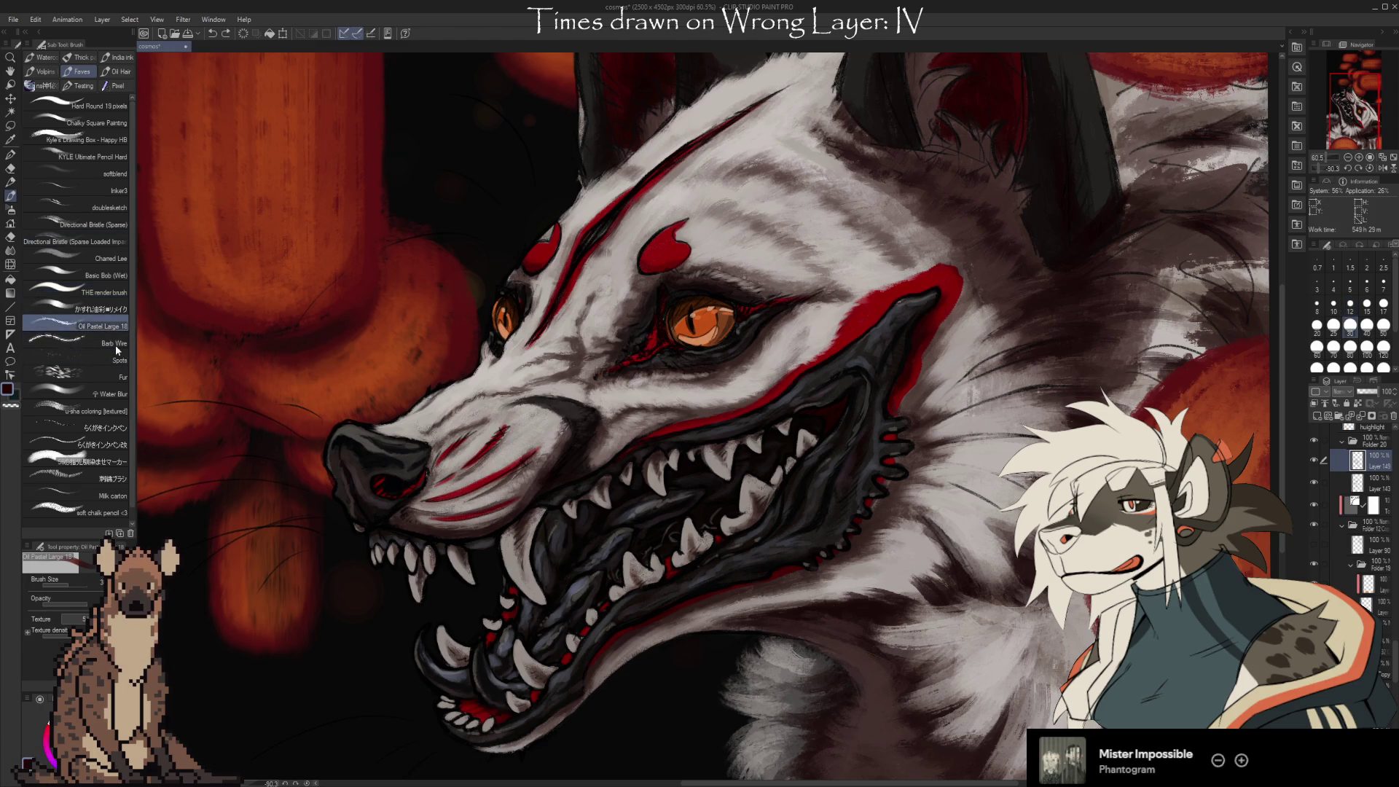
# Sample the light grey fur colour and enlarge the brush to size 60.
pyautogui.moveTo(1032, 681)
pyautogui.mouseDown()
pyautogui.moveTo(913, 626)
pyautogui.moveTo(927, 714)
pyautogui.mouseUp()
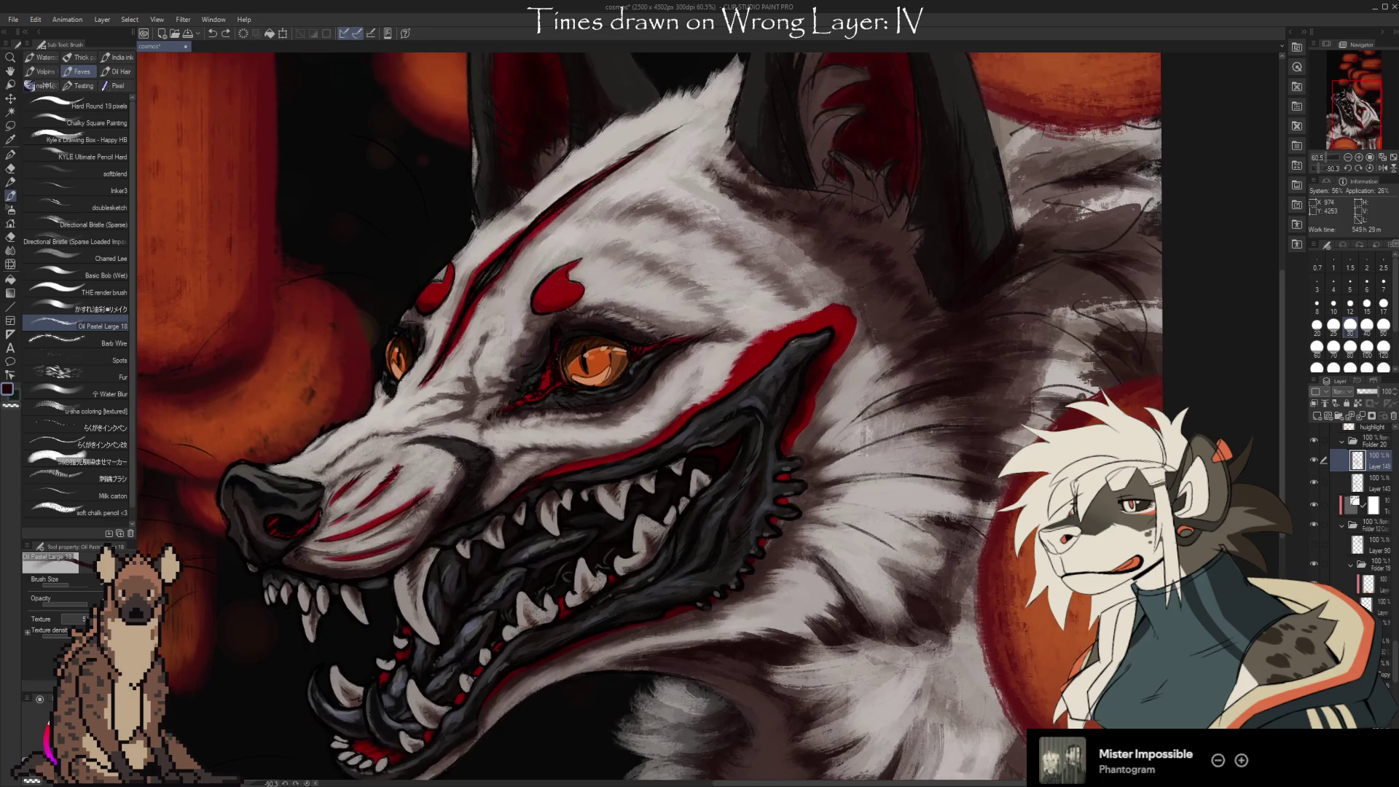
pyautogui.keyDown('alt'); pyautogui.click(890, 491); pyautogui.keyUp('alt')
pyautogui.scroll(-2, 890, 492)
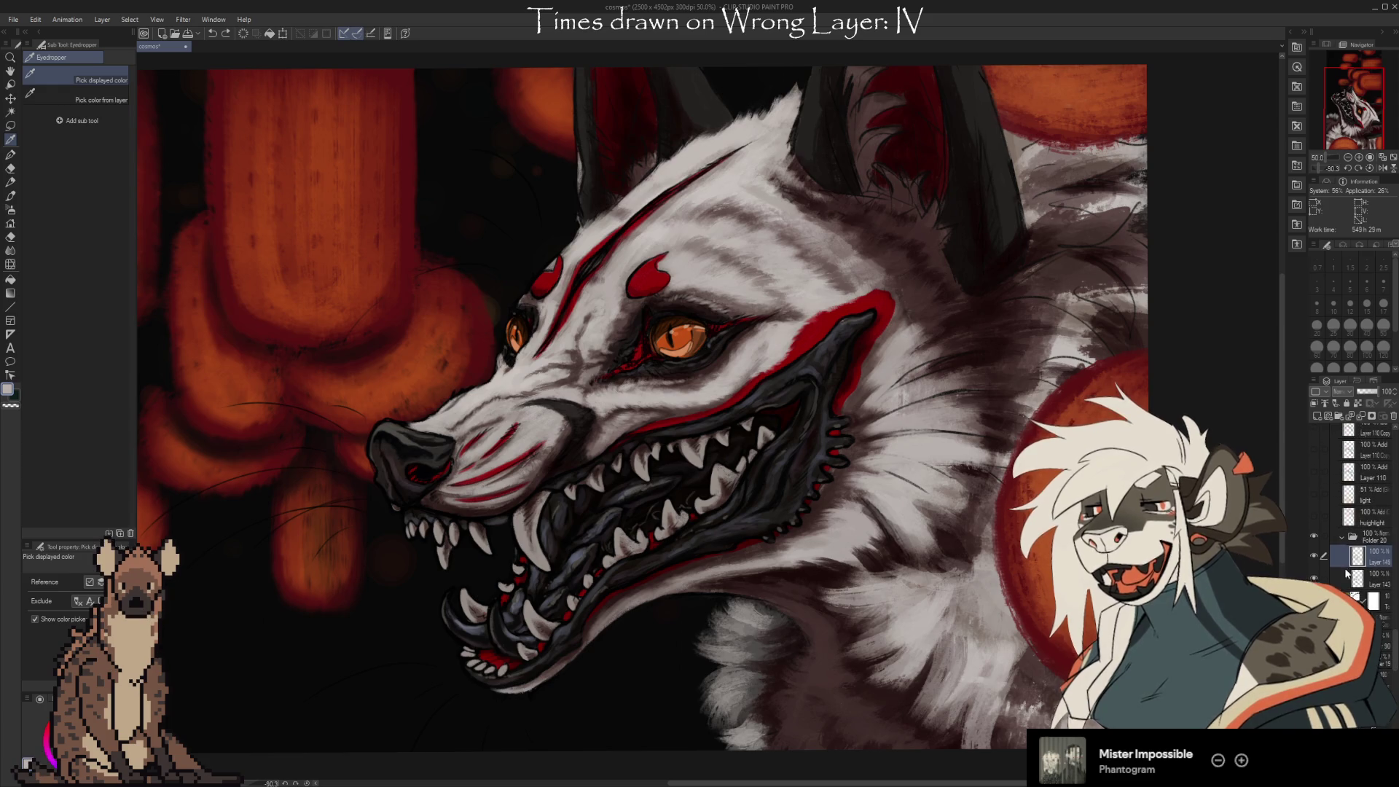
pyautogui.scroll(3, 1335, 562)
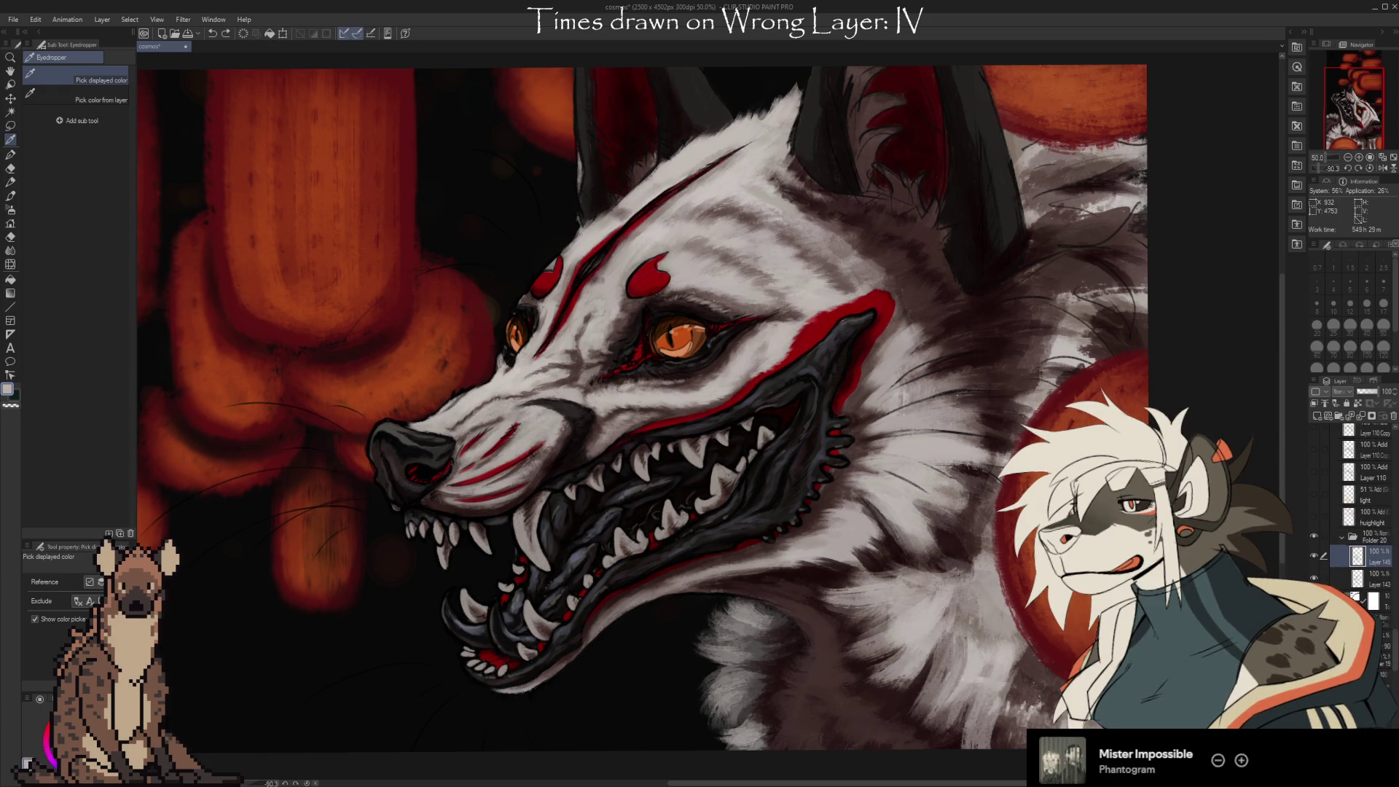
pyautogui.click(881, 265)
pyautogui.press('b')
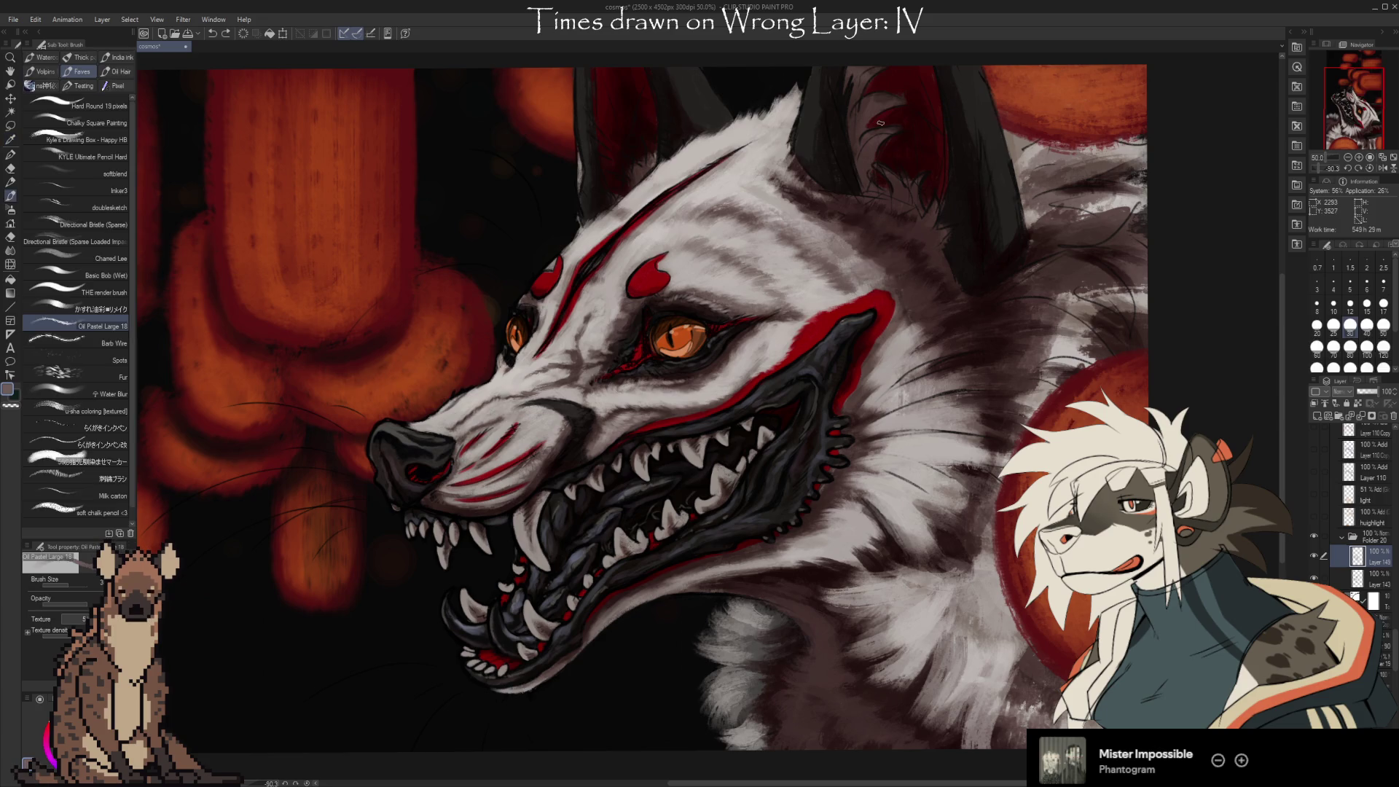
pyautogui.press(']')
pyautogui.press(']')
pyautogui.press(']')
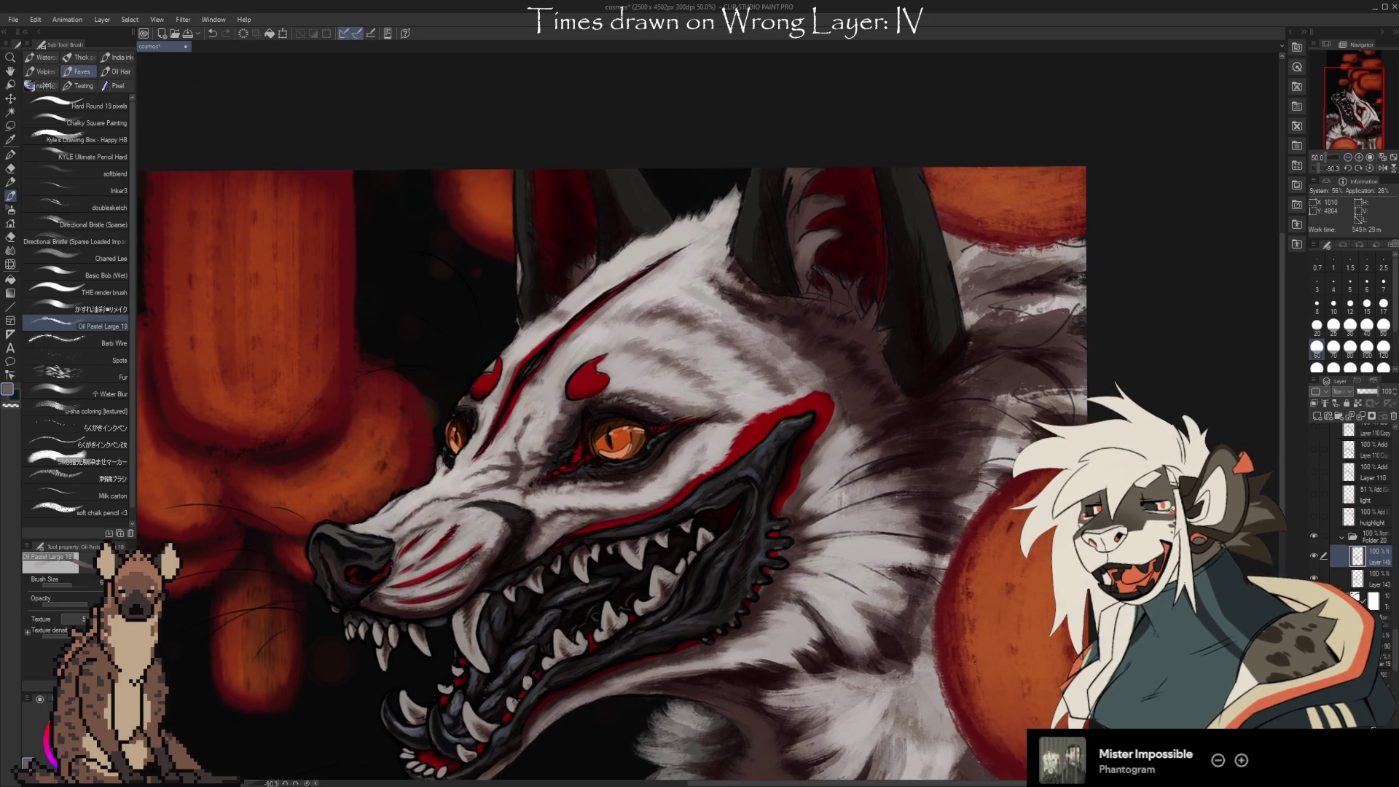
pyautogui.moveTo(700, 364); pyautogui.dragTo(641, 464)
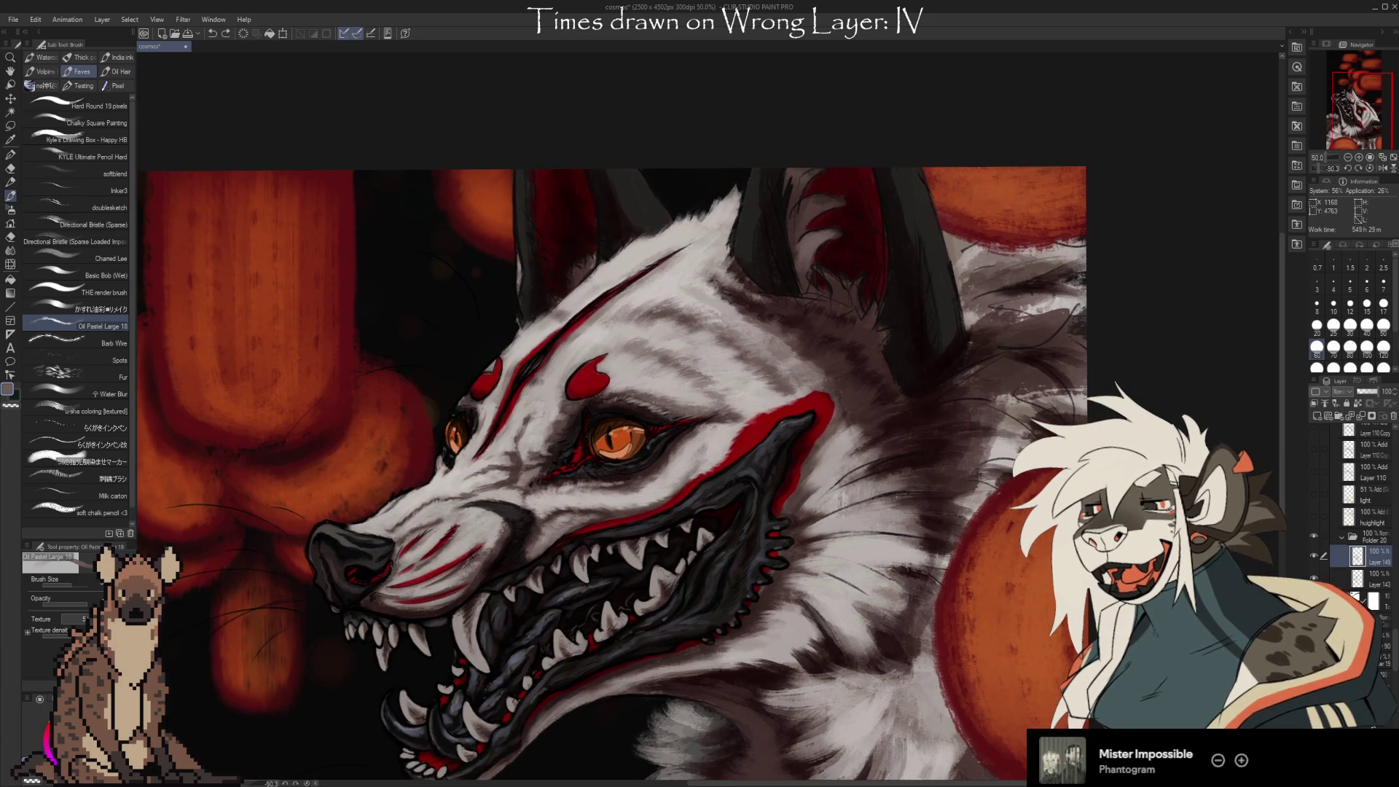
# Paint dark fur strokes beside the ear using colours sampled from the fur.
pyautogui.press('i')
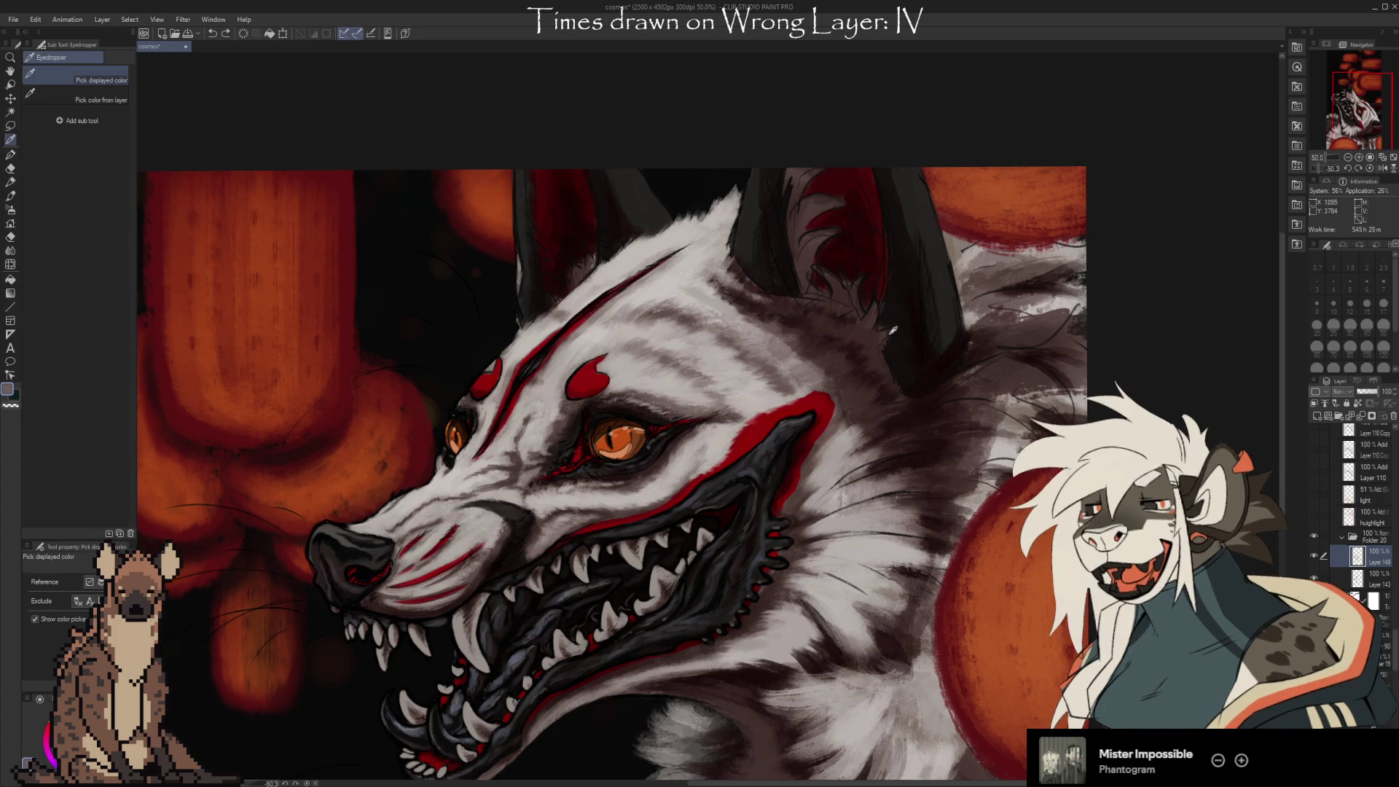
pyautogui.click(887, 331)
pyautogui.click(886, 332)
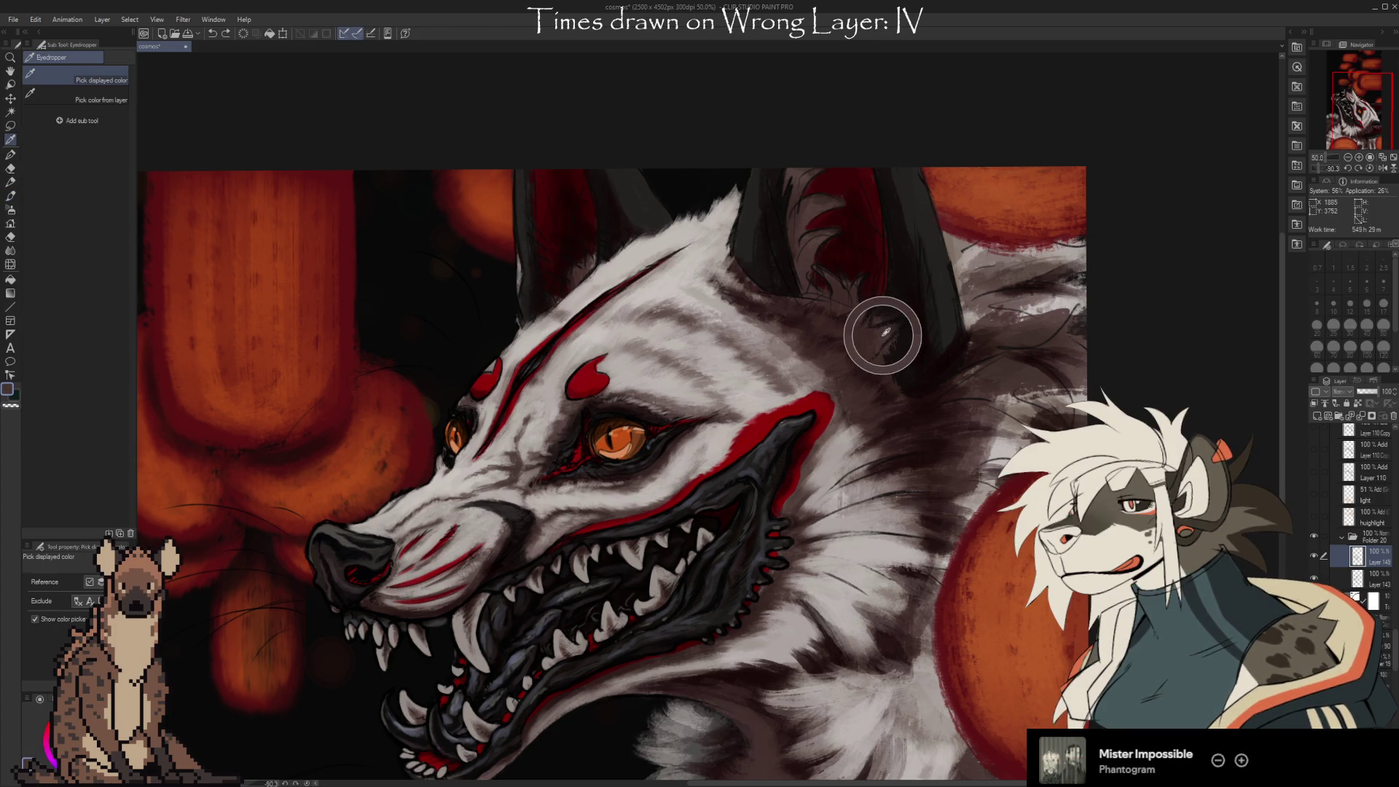
pyautogui.press('b')
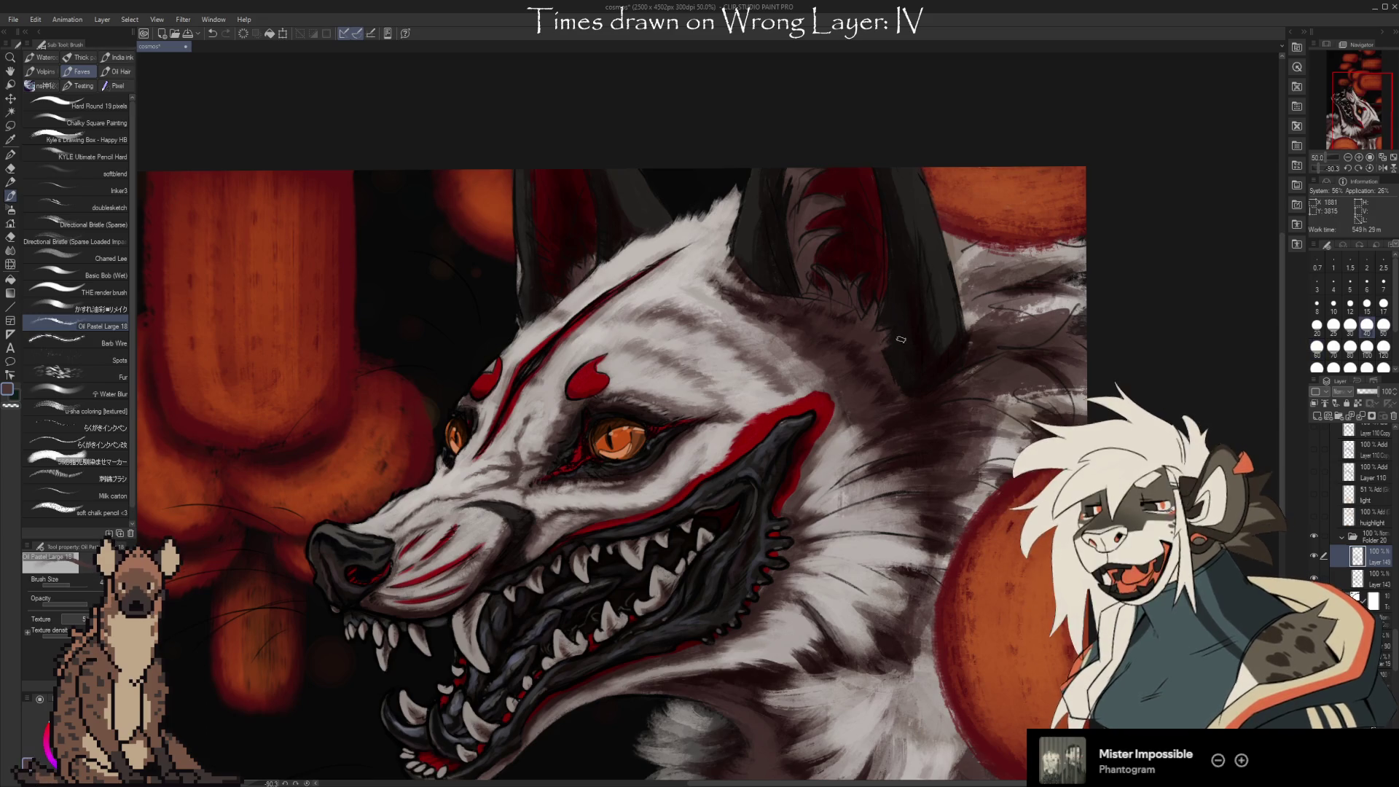
pyautogui.keyDown('alt'); pyautogui.click(885, 356); pyautogui.keyUp('alt')
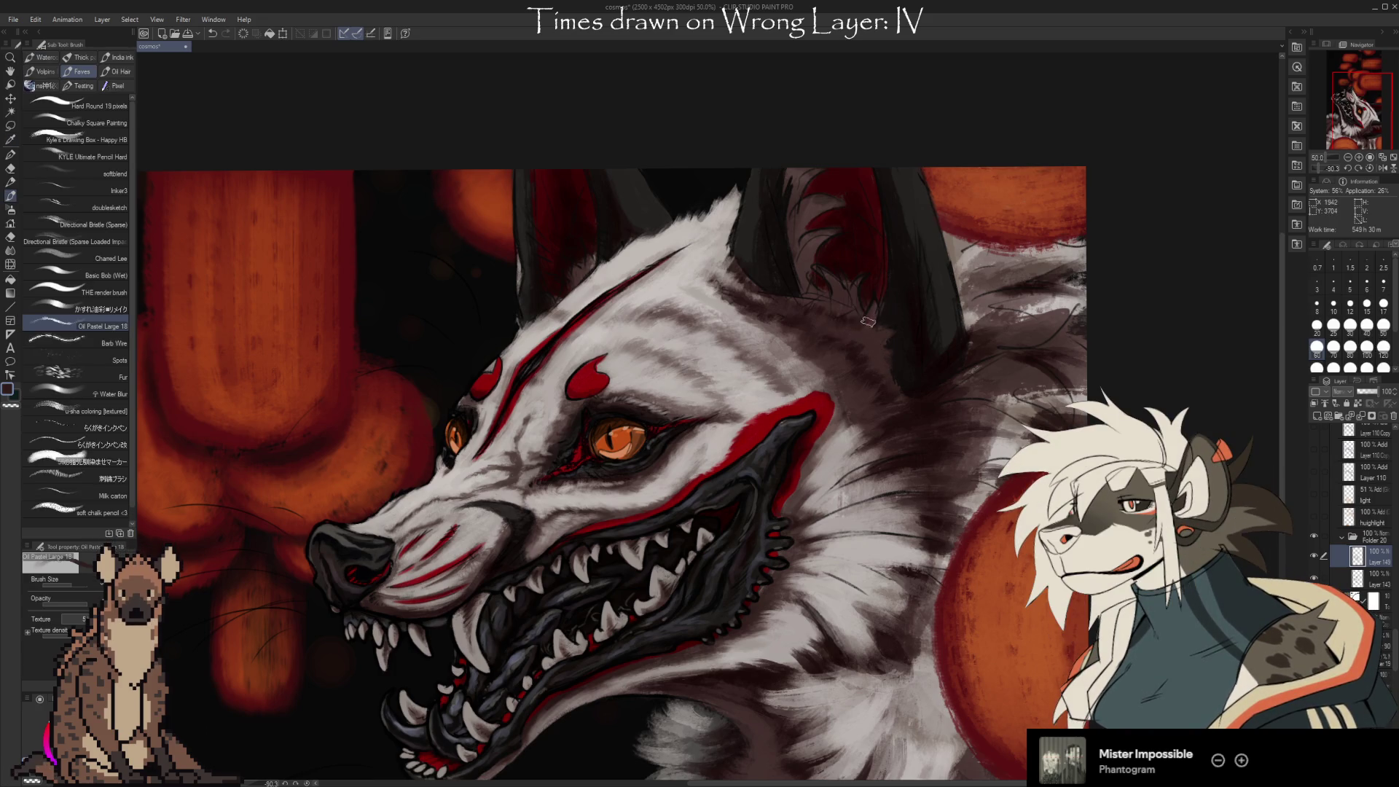
pyautogui.press('i')
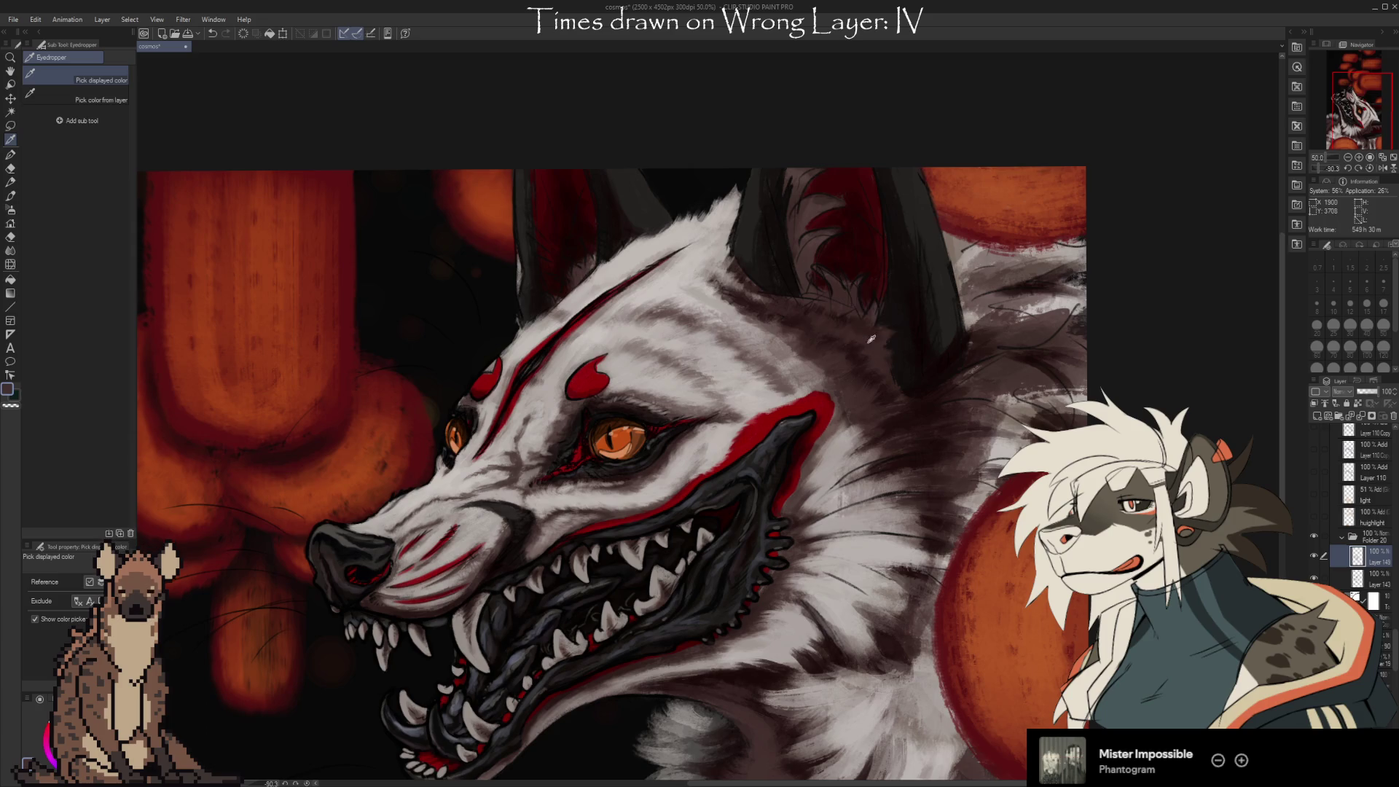
pyautogui.press('b')
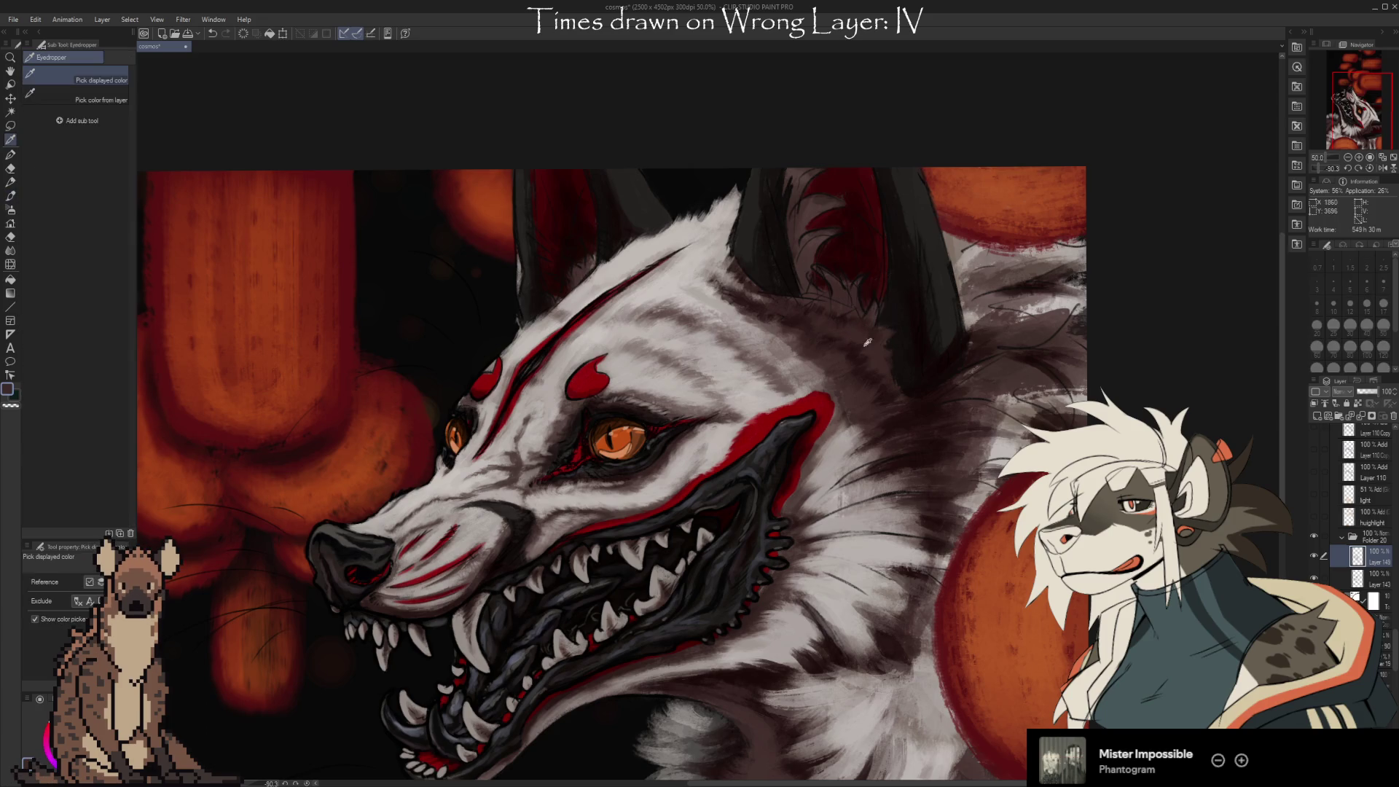
# Add brownish-grey and lighter grey fur strokes along the neck.
pyautogui.keyDown('alt'); pyautogui.click(836, 350); pyautogui.keyUp('alt')
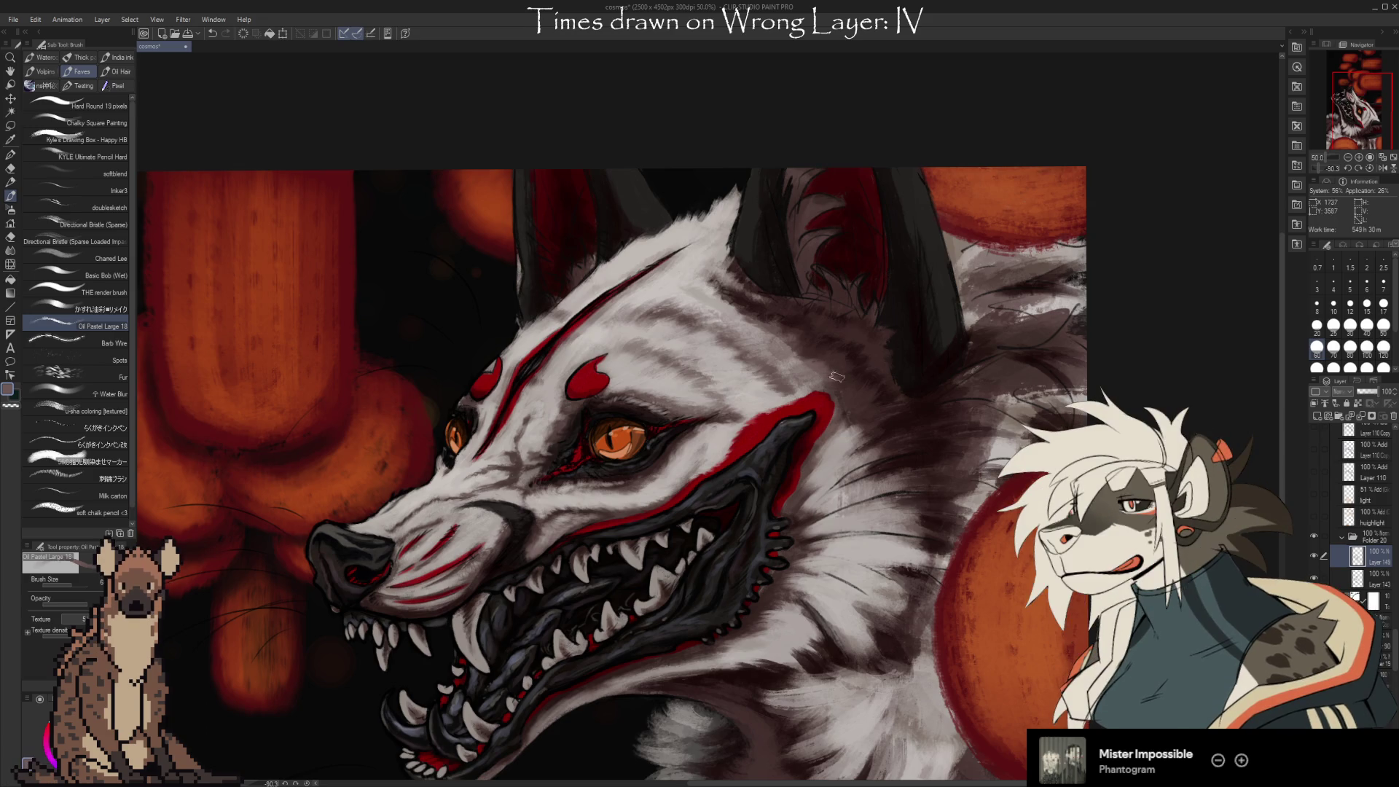
pyautogui.keyDown('alt'); pyautogui.click(838, 391); pyautogui.keyUp('alt')
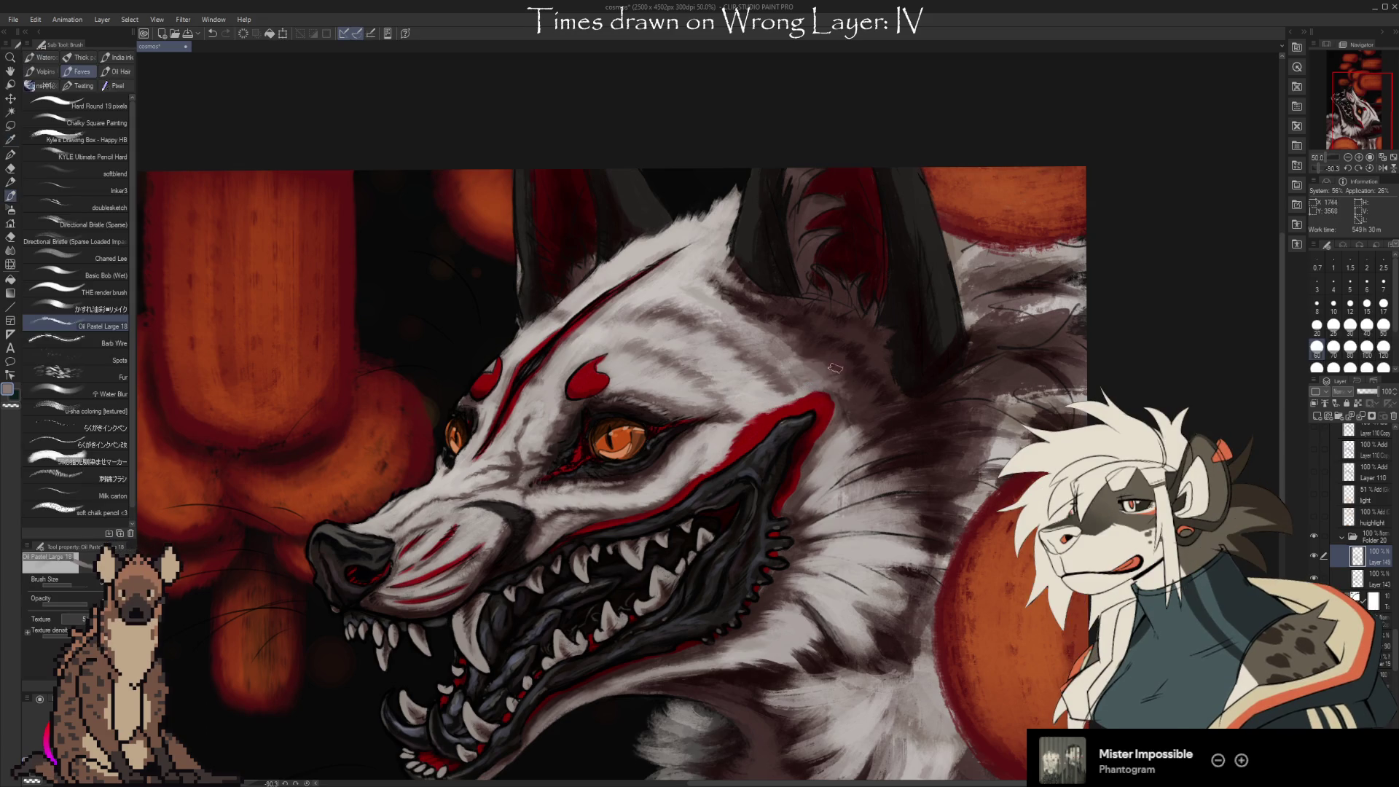
pyautogui.keyDown('alt'); pyautogui.click(803, 388); pyautogui.keyUp('alt')
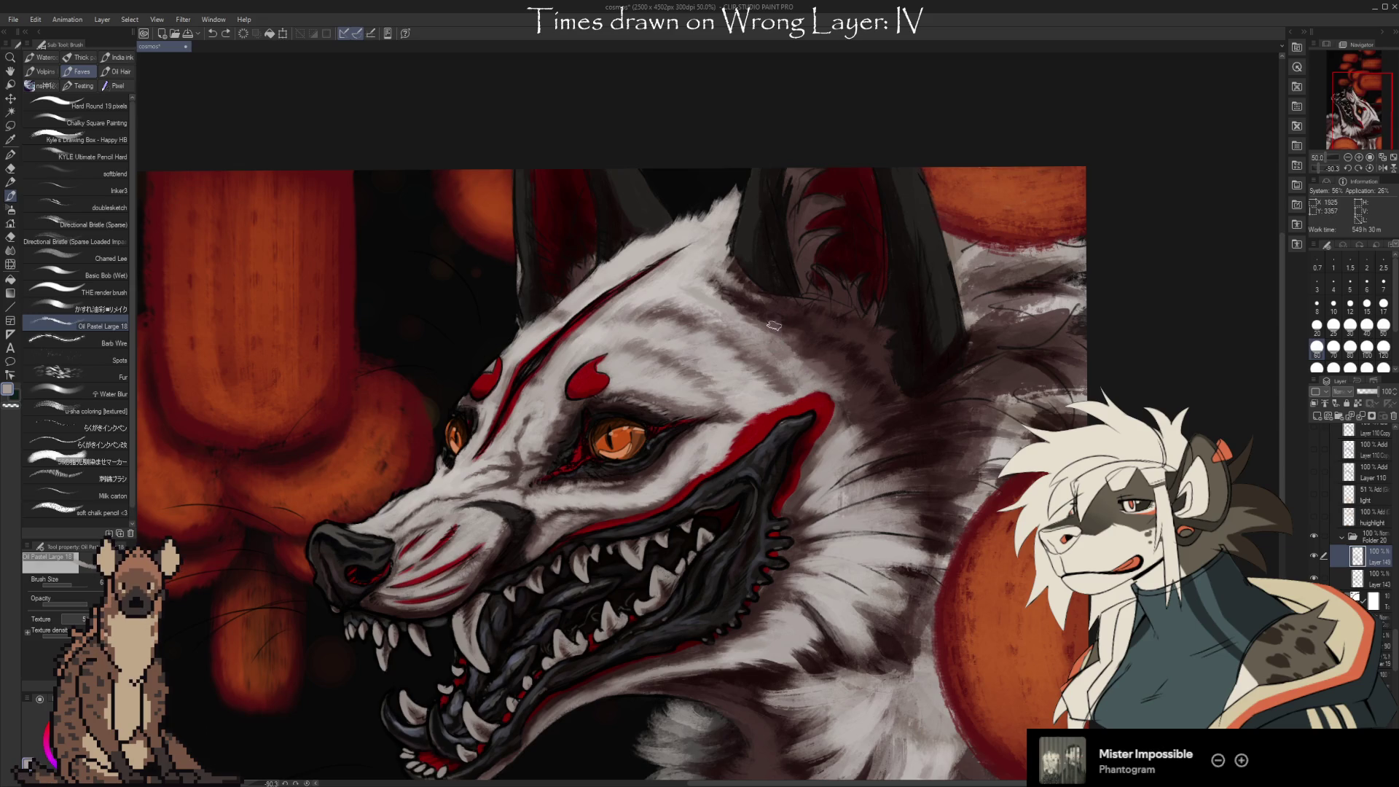
pyautogui.keyDown('alt'); pyautogui.click(723, 305); pyautogui.keyUp('alt')
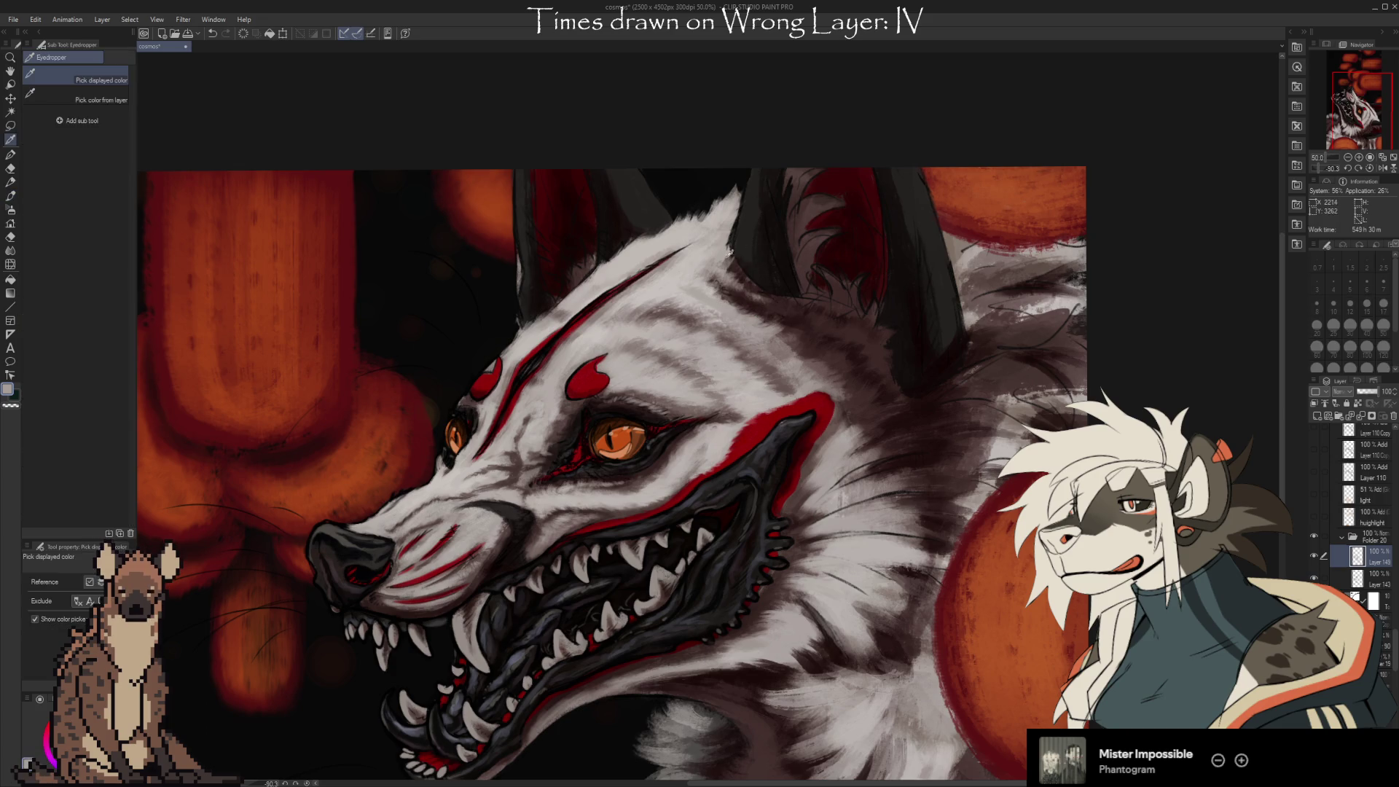
pyautogui.keyDown('alt'); pyautogui.click(716, 293); pyautogui.keyUp('alt')
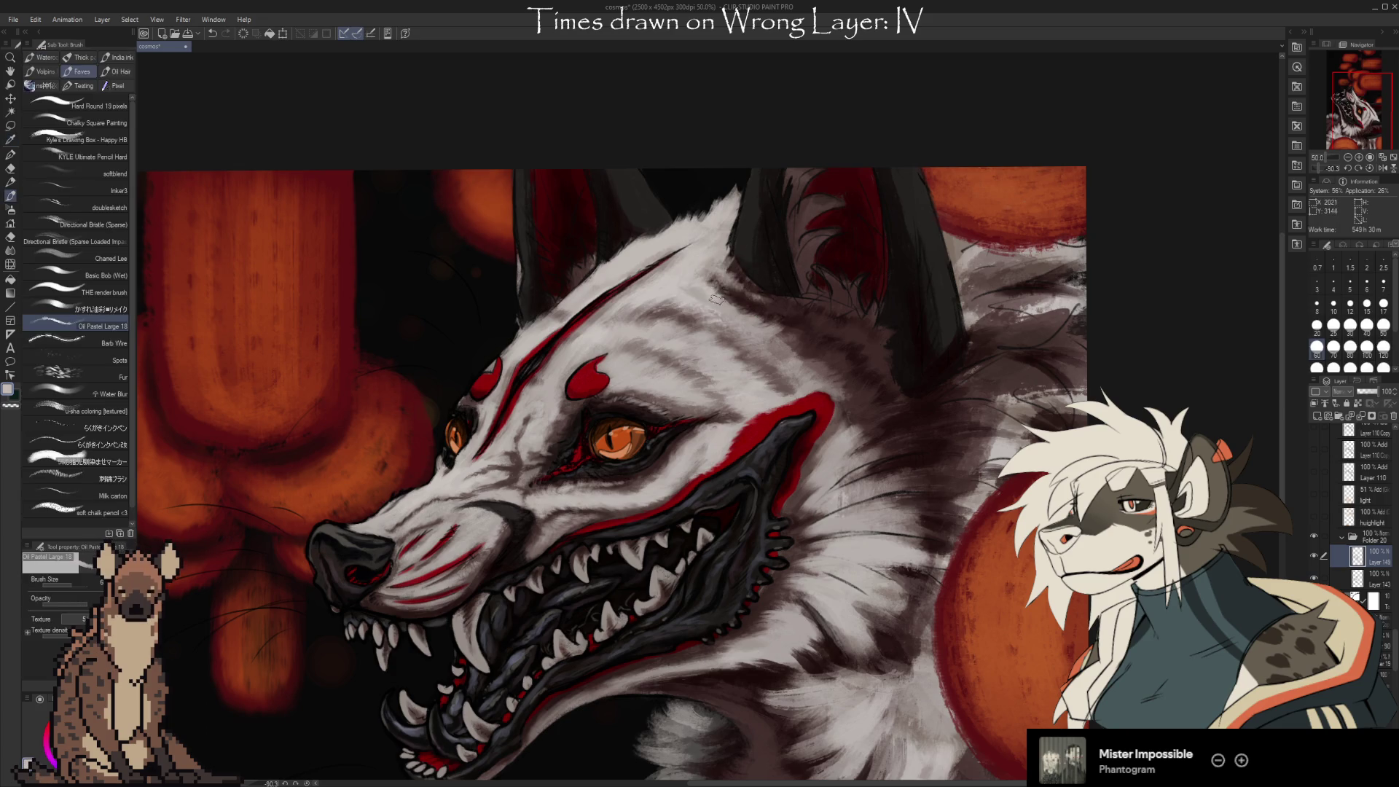
pyautogui.keyDown('alt'); pyautogui.click(694, 296); pyautogui.keyUp('alt')
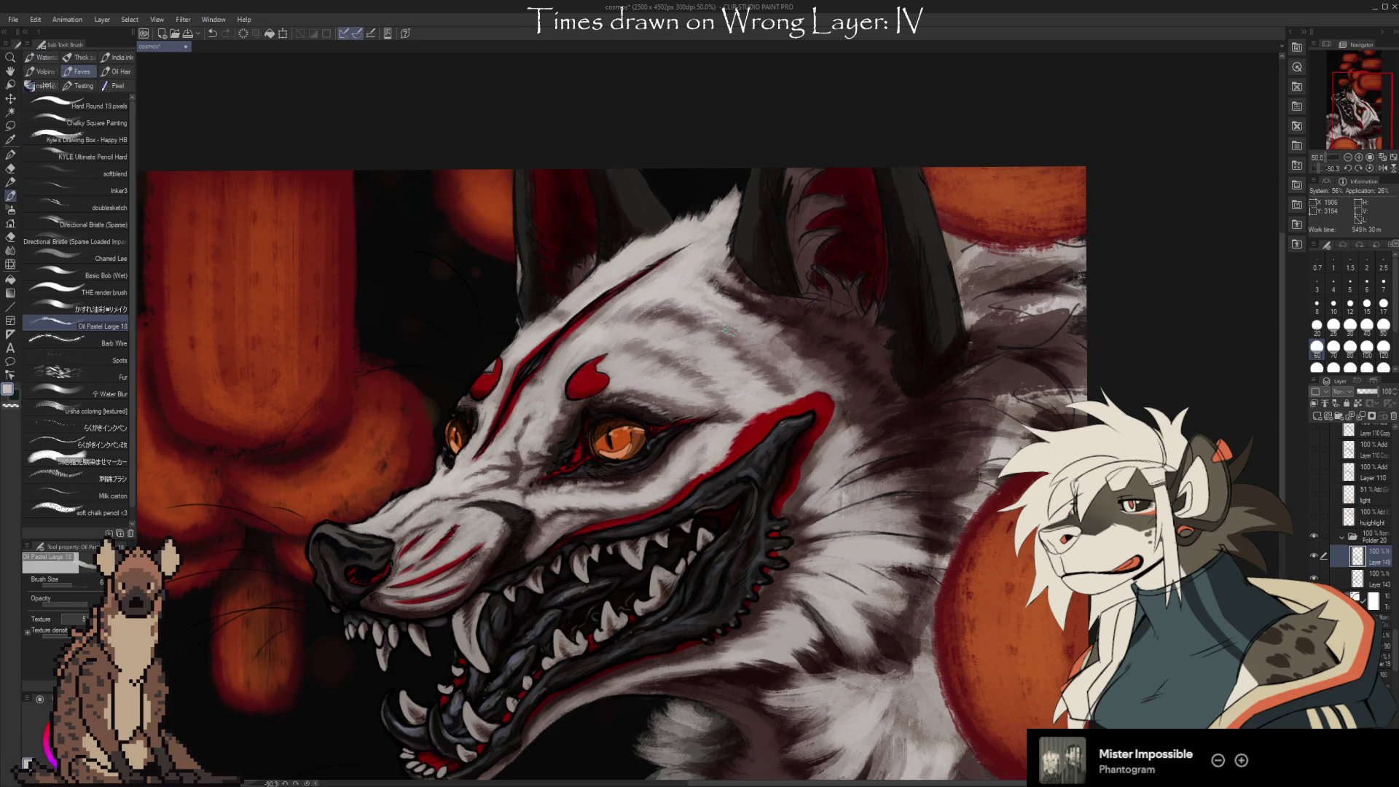
pyautogui.keyDown('alt'); pyautogui.click(736, 245); pyautogui.keyUp('alt')
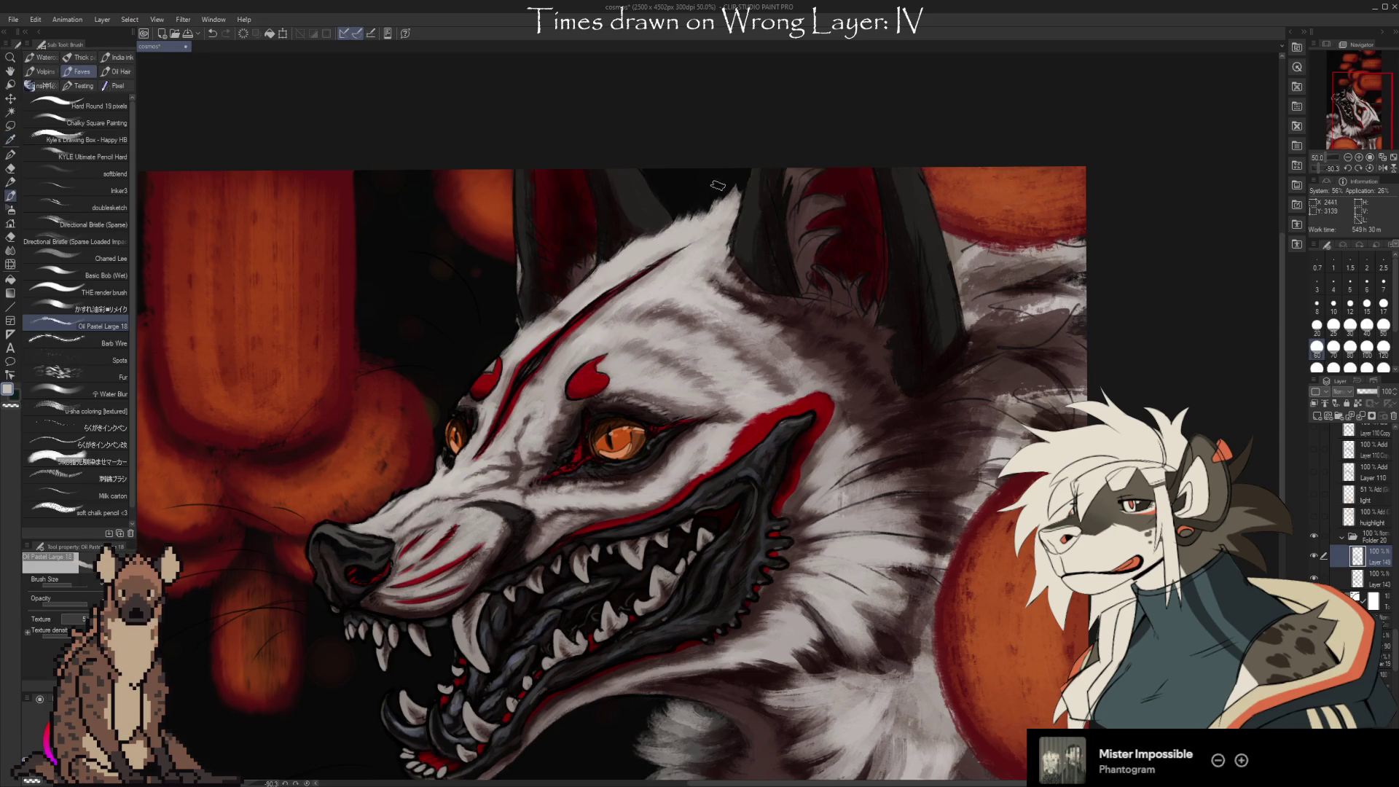
# Soften the cheek and neck behind the jaw with lighter grey fur strokes.
pyautogui.moveTo(758, 170); pyautogui.dragTo(703, 212)
pyautogui.keyDown('alt'); pyautogui.click(803, 347); pyautogui.keyUp('alt')
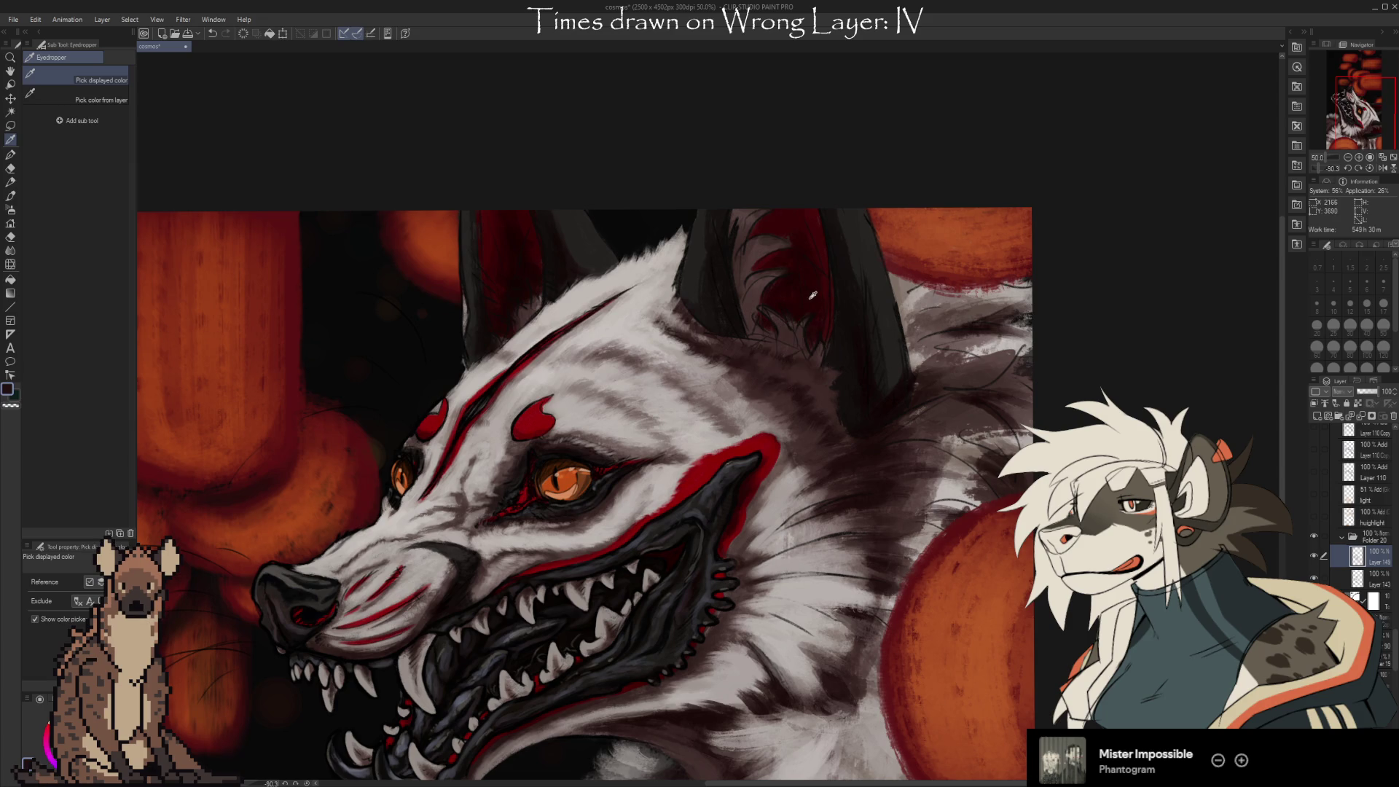
pyautogui.keyDown('alt'); pyautogui.click(741, 385); pyautogui.keyUp('alt')
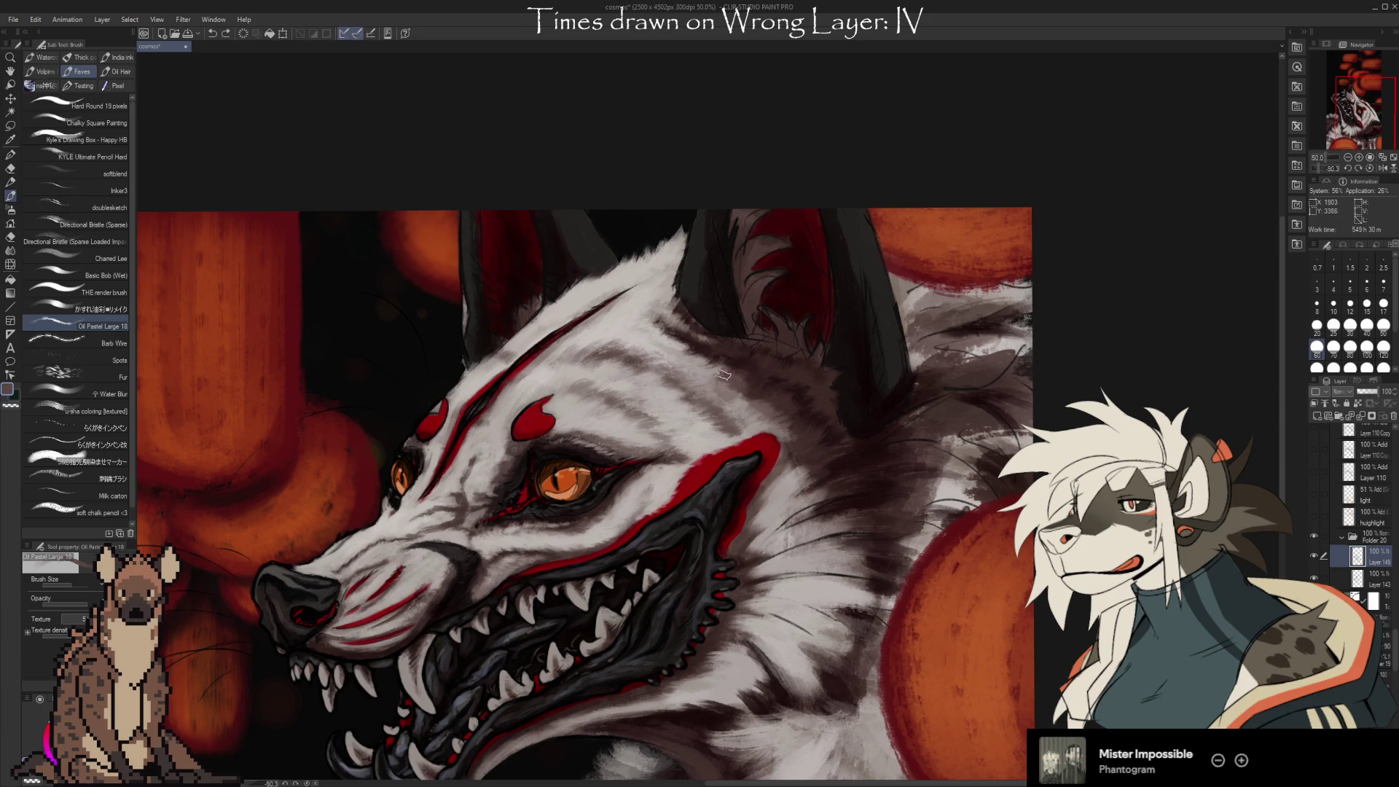
pyautogui.keyDown('alt'); pyautogui.click(749, 390); pyautogui.keyUp('alt')
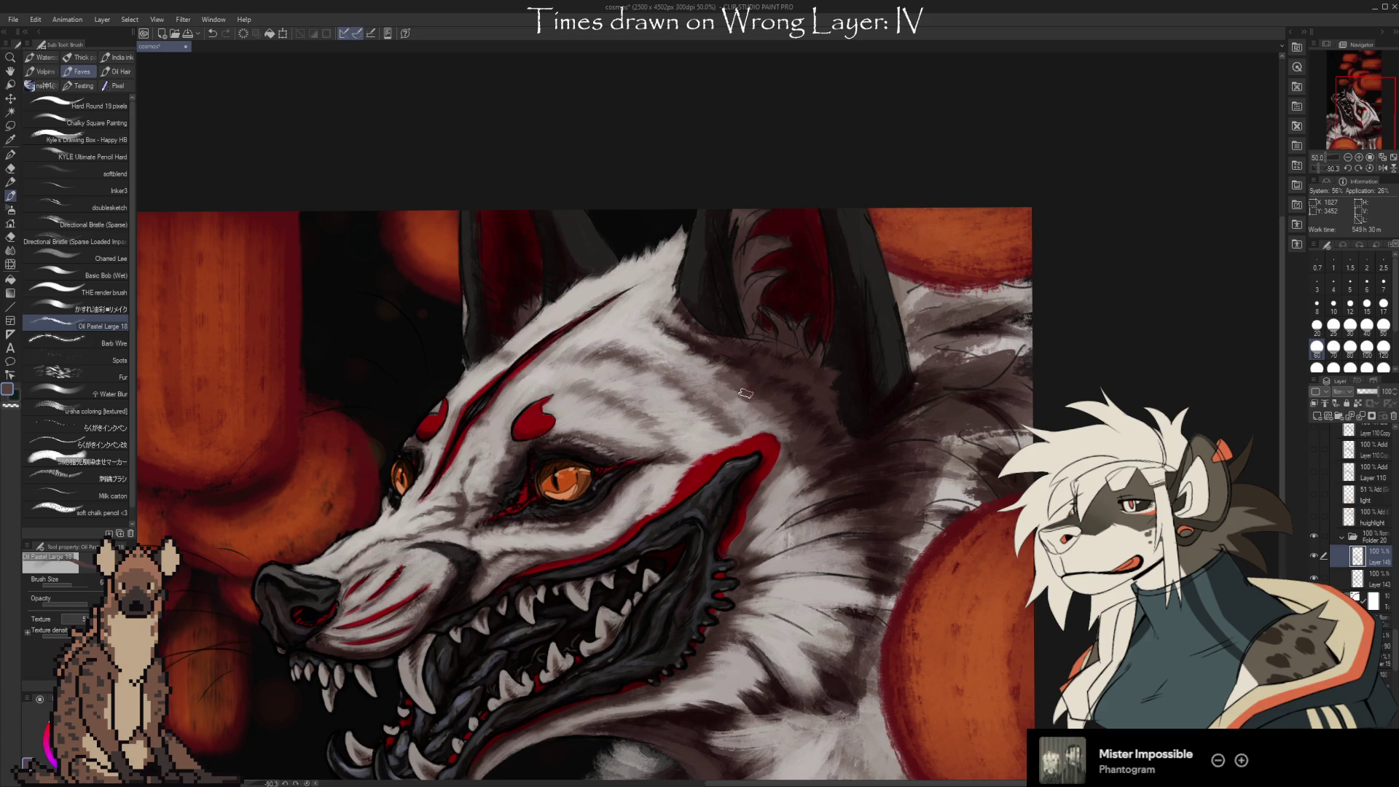
pyautogui.keyDown('alt'); pyautogui.click(743, 397); pyautogui.keyUp('alt')
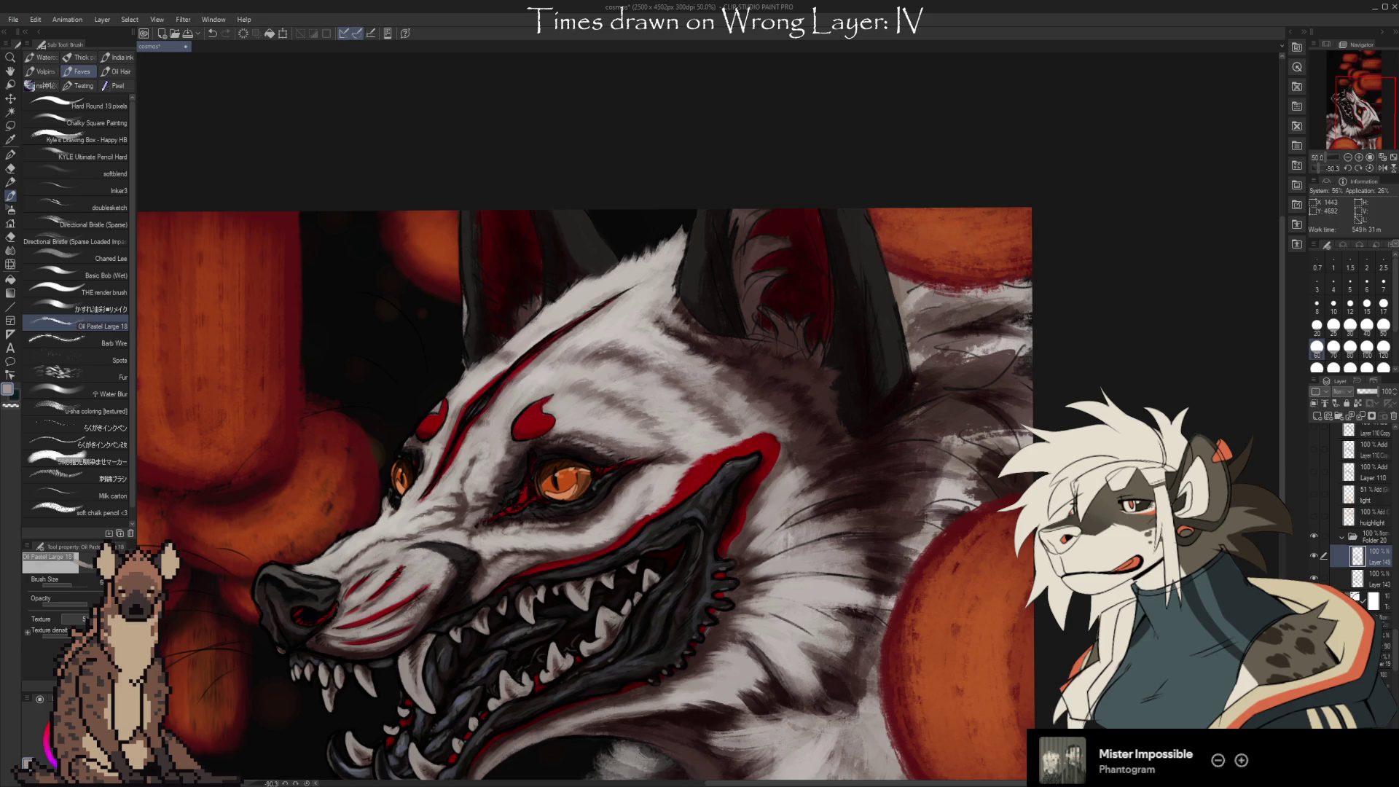
pyautogui.moveTo(1036, 542); pyautogui.dragTo(1025, 559)
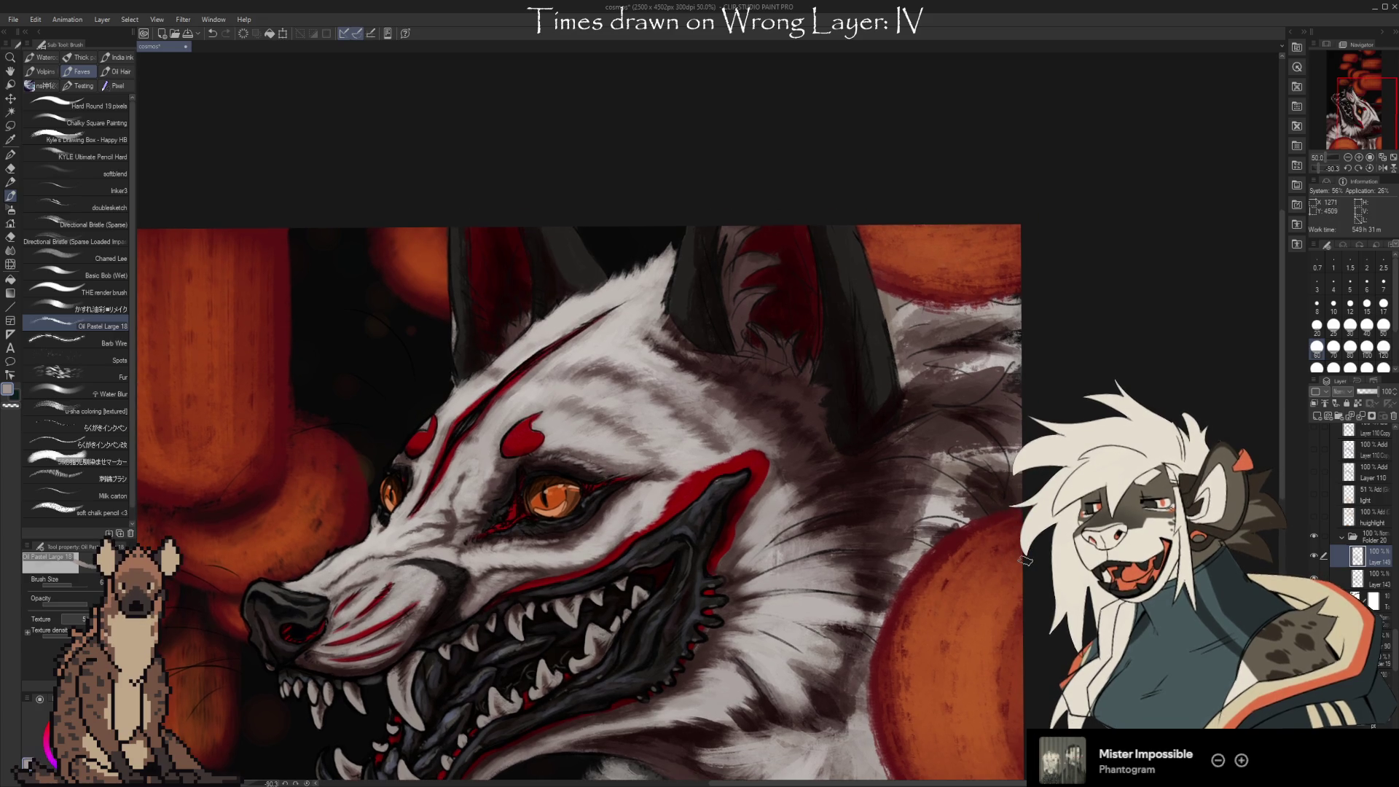
pyautogui.keyDown('alt'); pyautogui.click(776, 492); pyautogui.keyUp('alt')
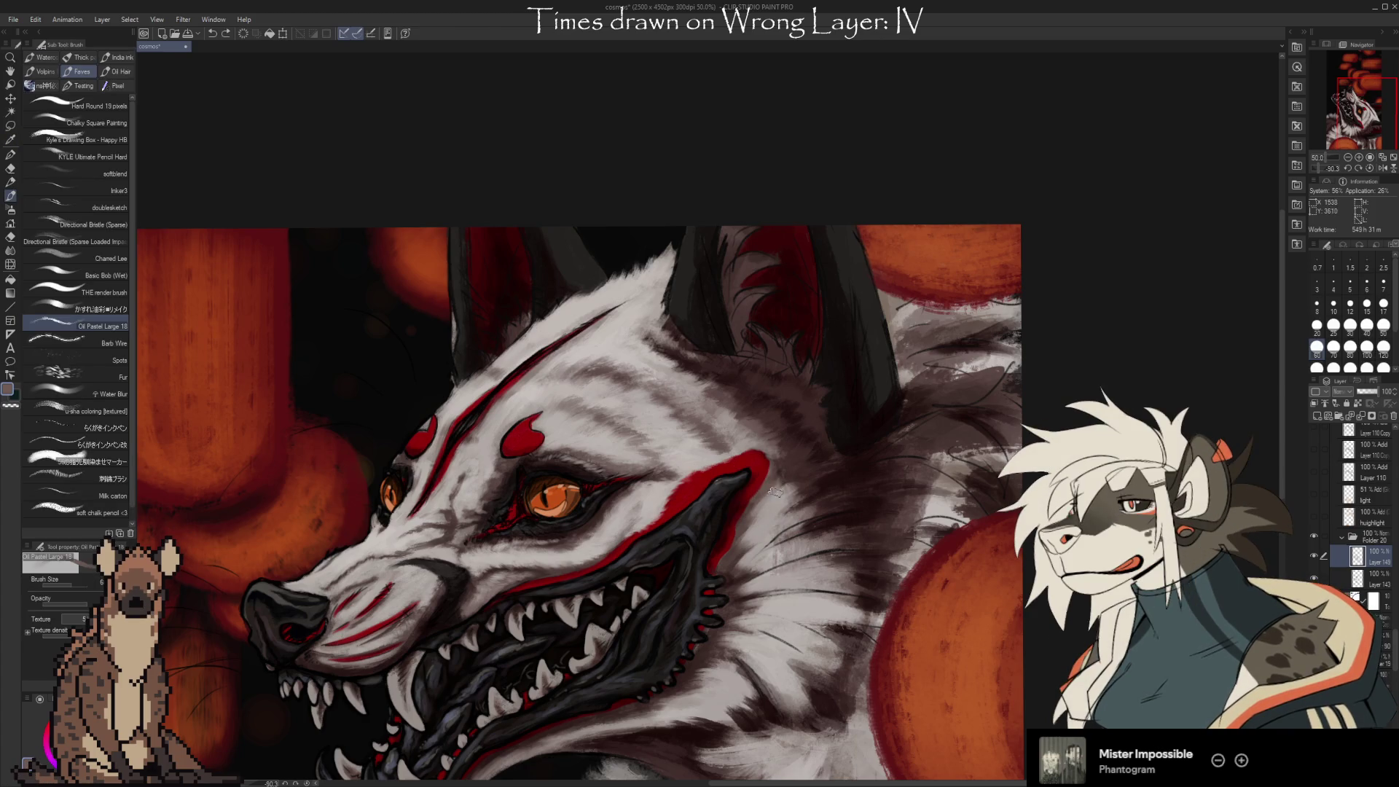
pyautogui.keyDown('alt'); pyautogui.click(776, 492); pyautogui.keyUp('alt')
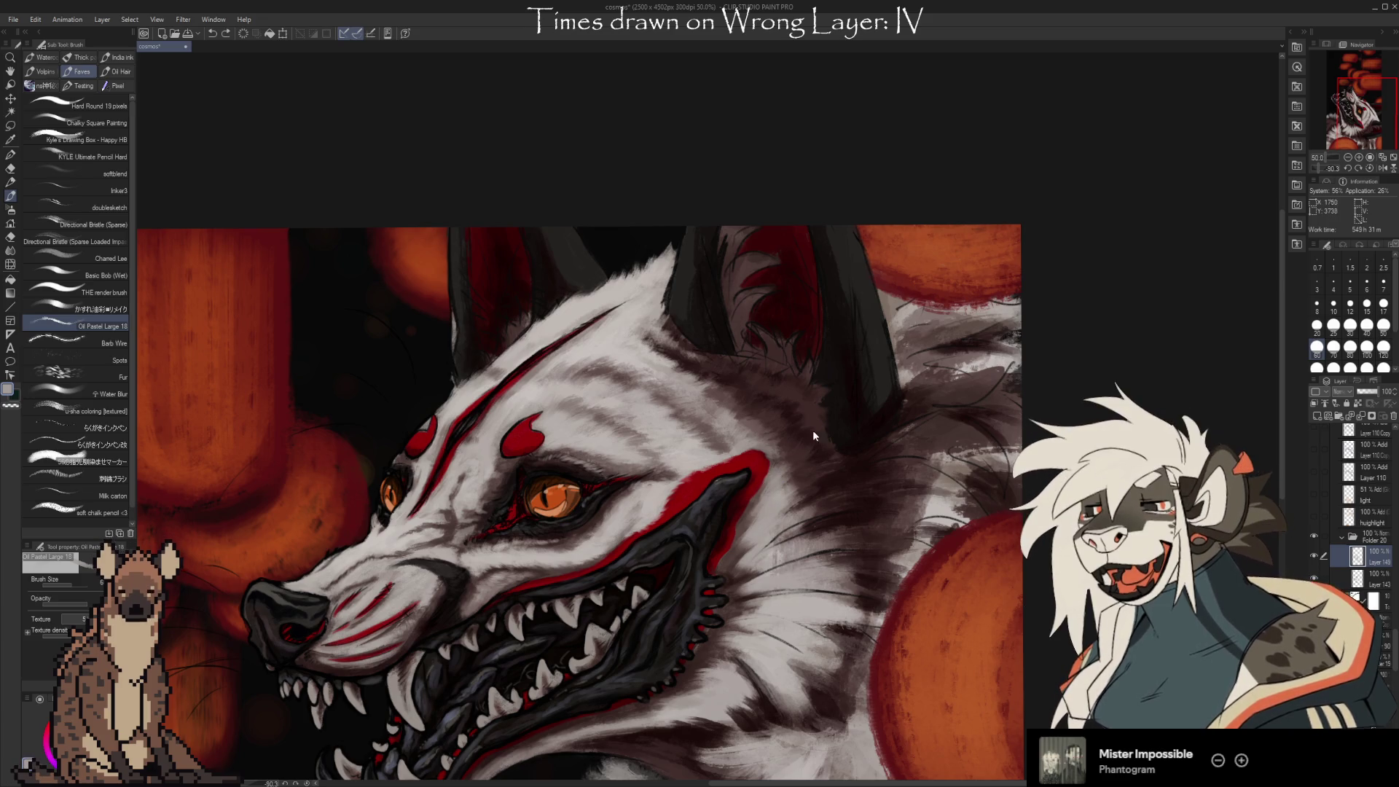
pyautogui.moveTo(814, 435); pyautogui.dragTo(797, 462)
pyautogui.press('alt')
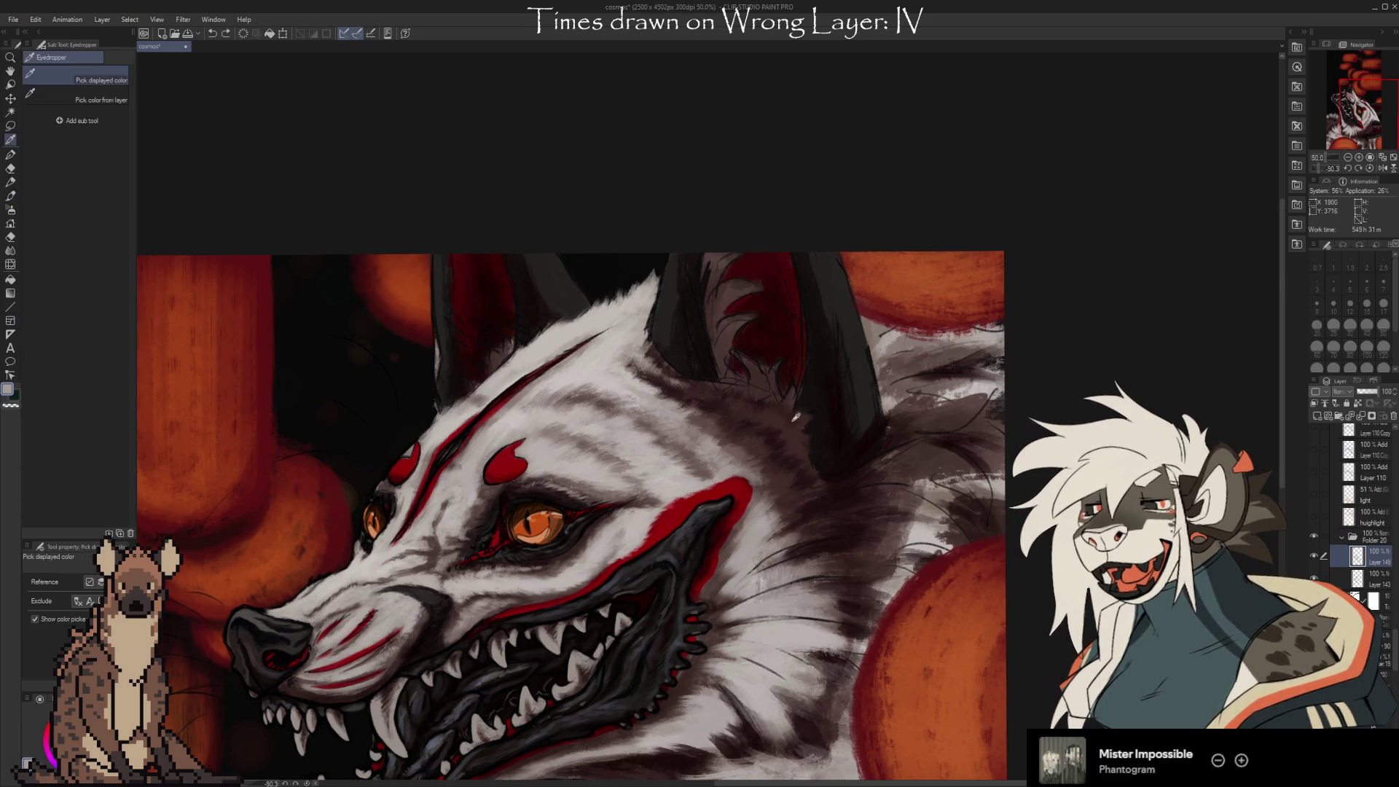
# Paint pale grey-purple fur tufts around the red inner ear, finishing with a smaller brush.
pyautogui.keyDown('alt'); pyautogui.click(797, 417); pyautogui.keyUp('alt')
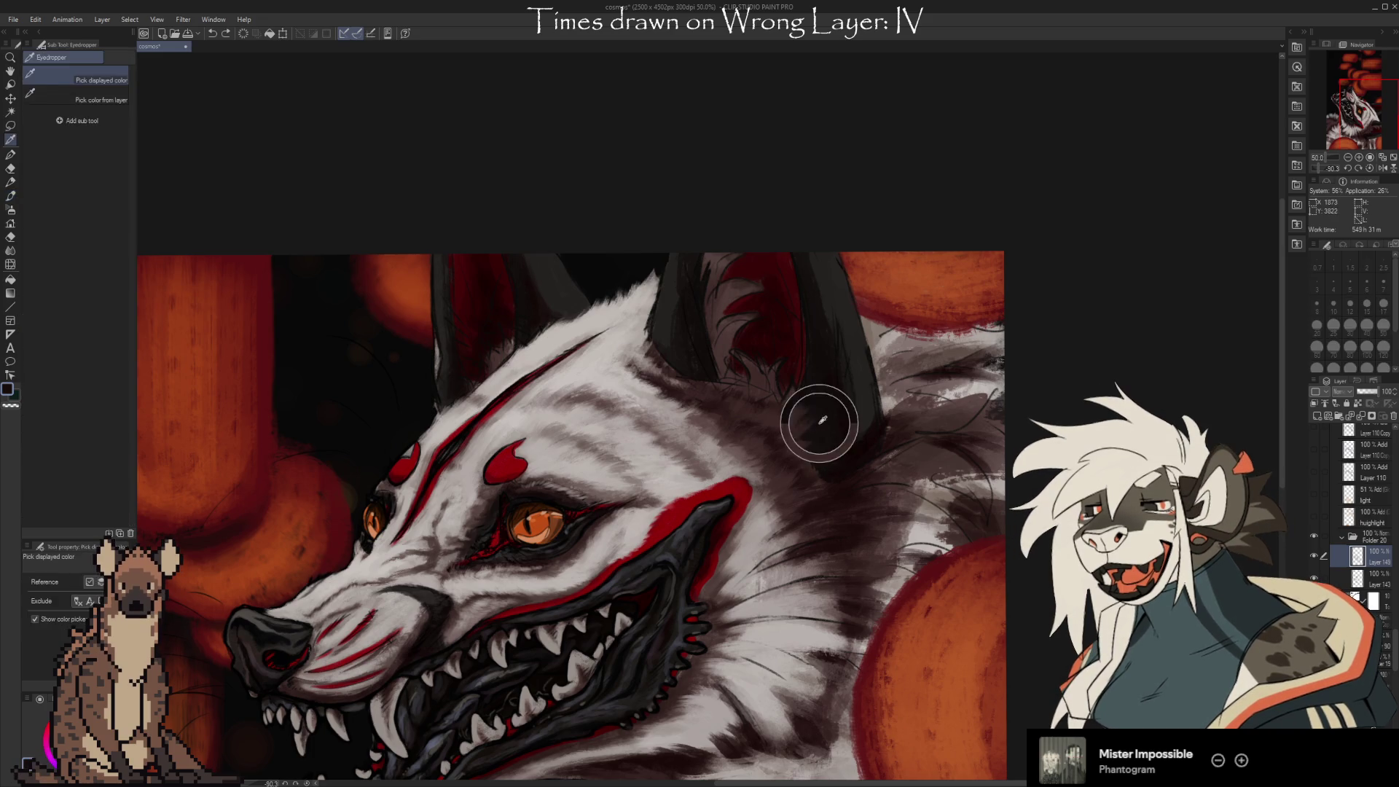
pyautogui.keyDown('alt'); pyautogui.click(828, 424); pyautogui.keyUp('alt')
pyautogui.press(']')
pyautogui.press(']')
pyautogui.press(']')
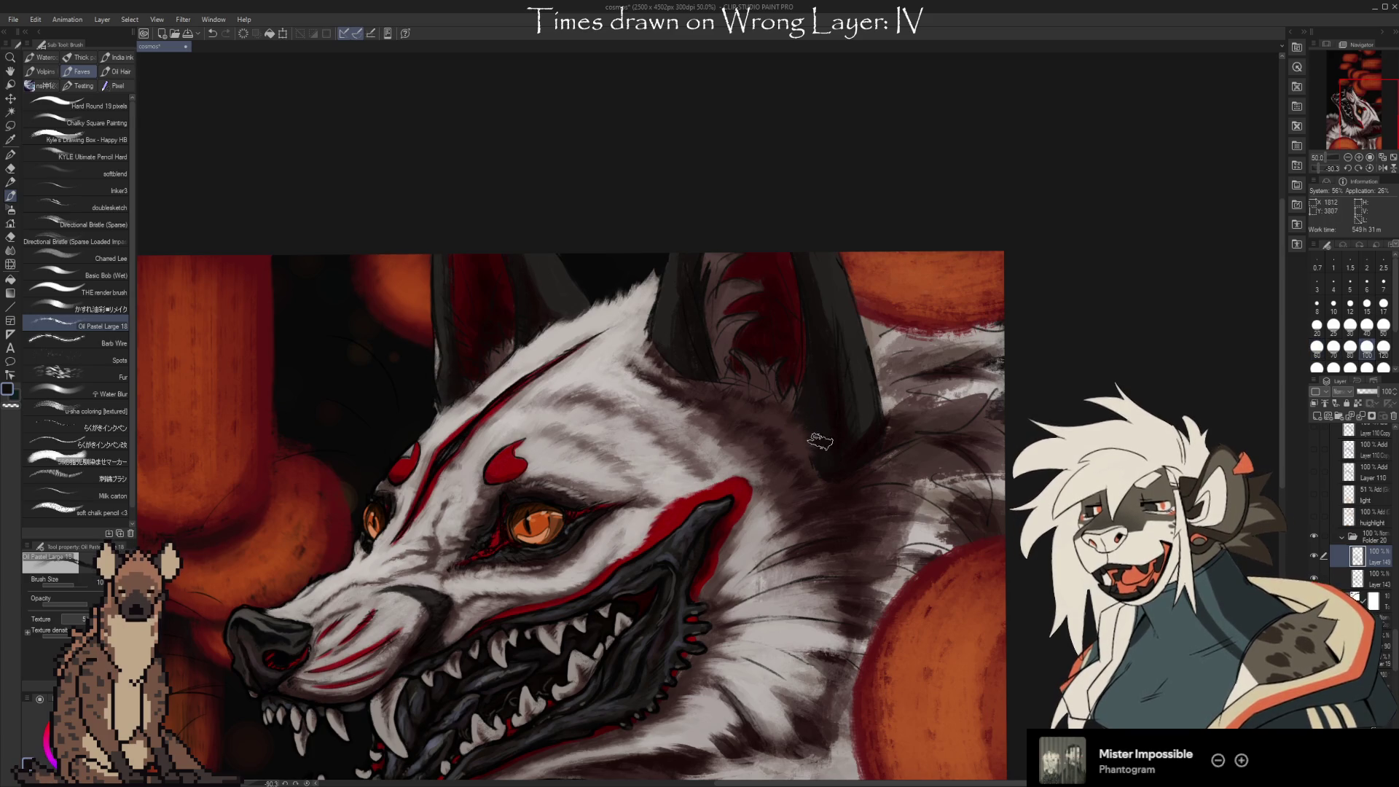
pyautogui.keyDown('alt'); pyautogui.click(806, 447); pyautogui.keyUp('alt')
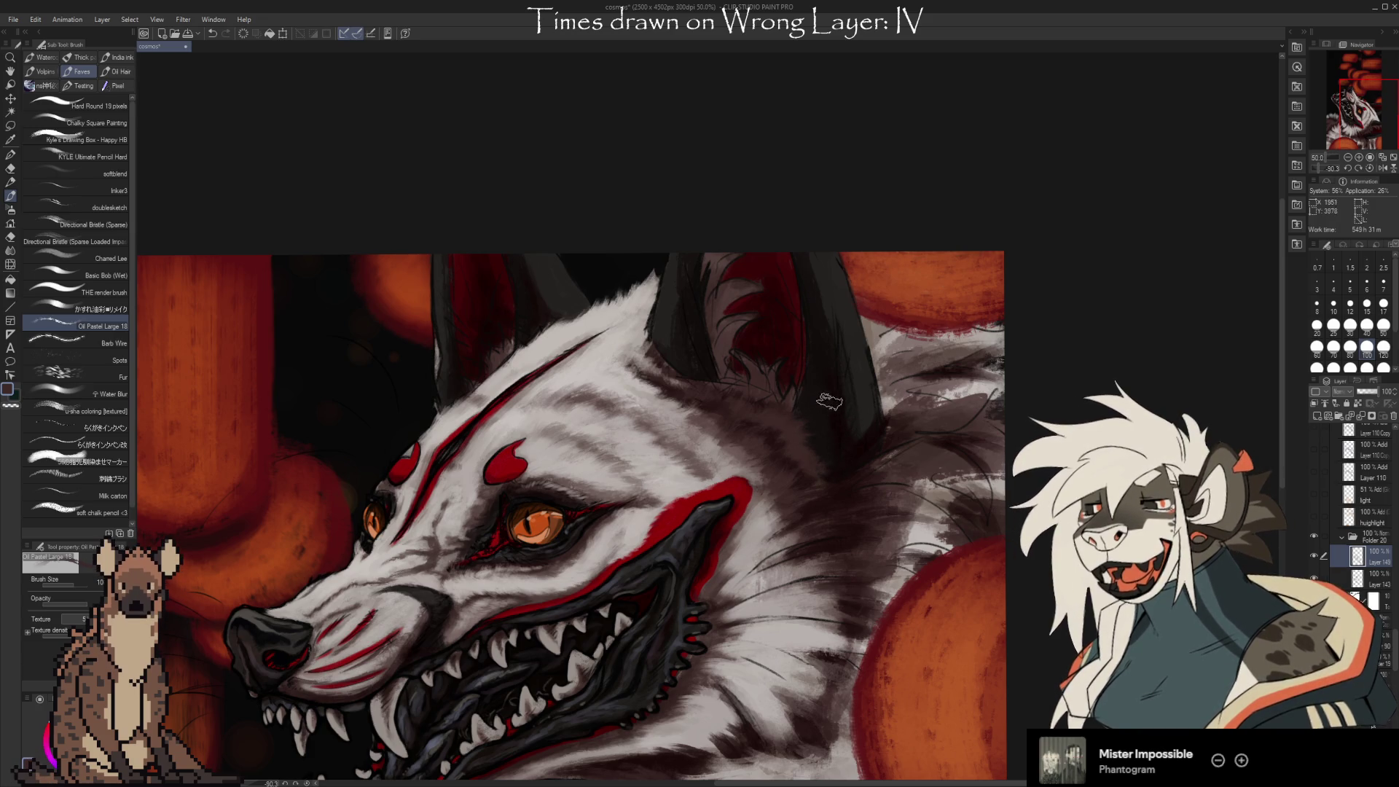
pyautogui.keyDown('alt'); pyautogui.click(783, 455); pyautogui.keyUp('alt')
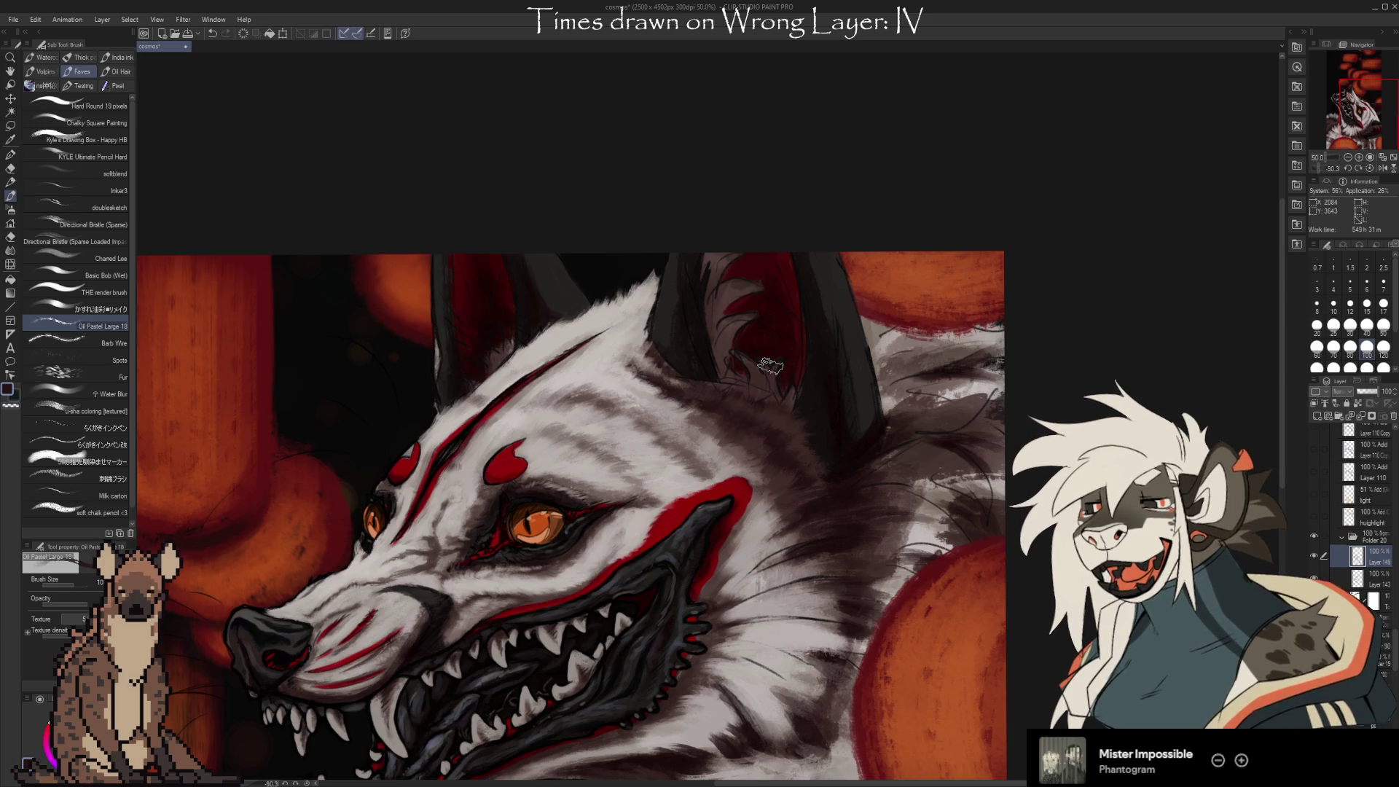
pyautogui.press('[')
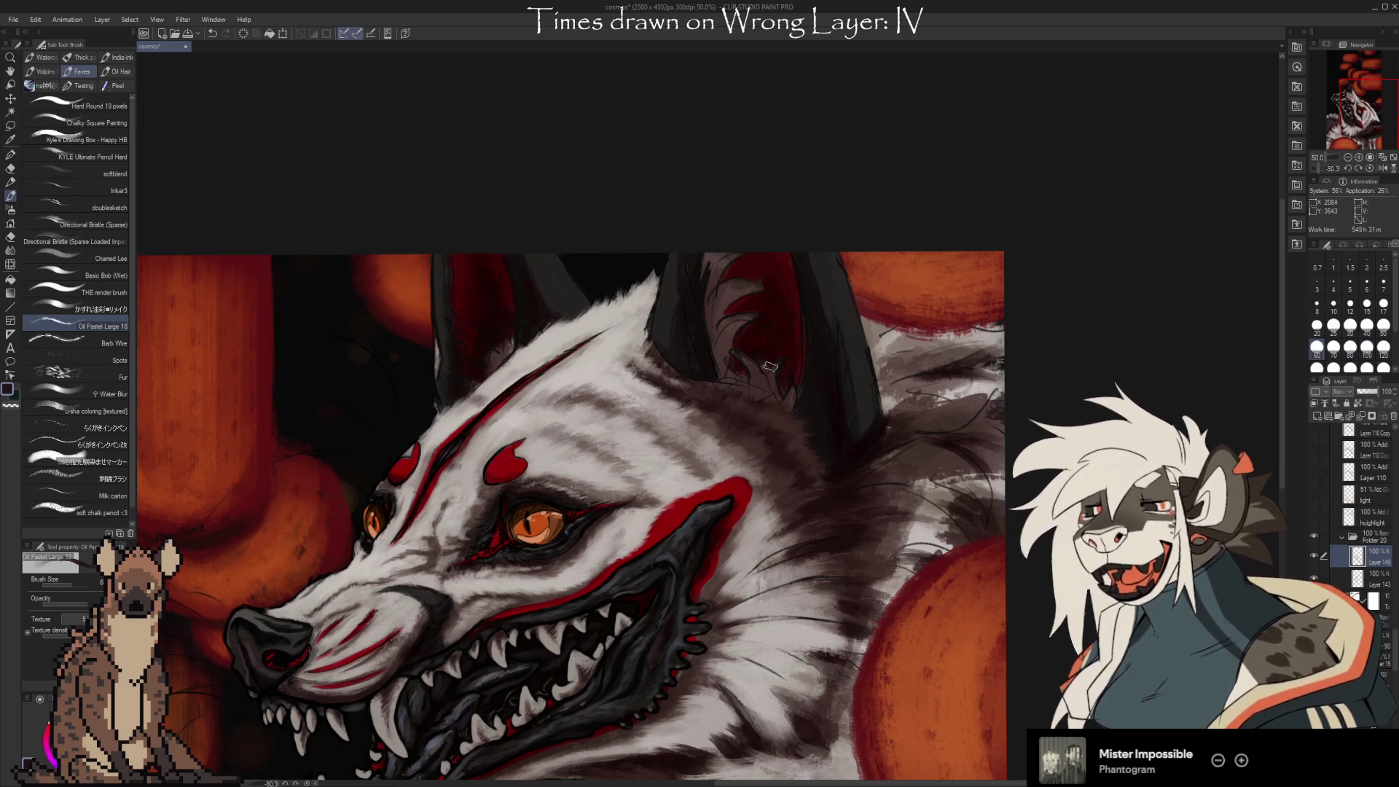
pyautogui.scroll(1, 896, 364)
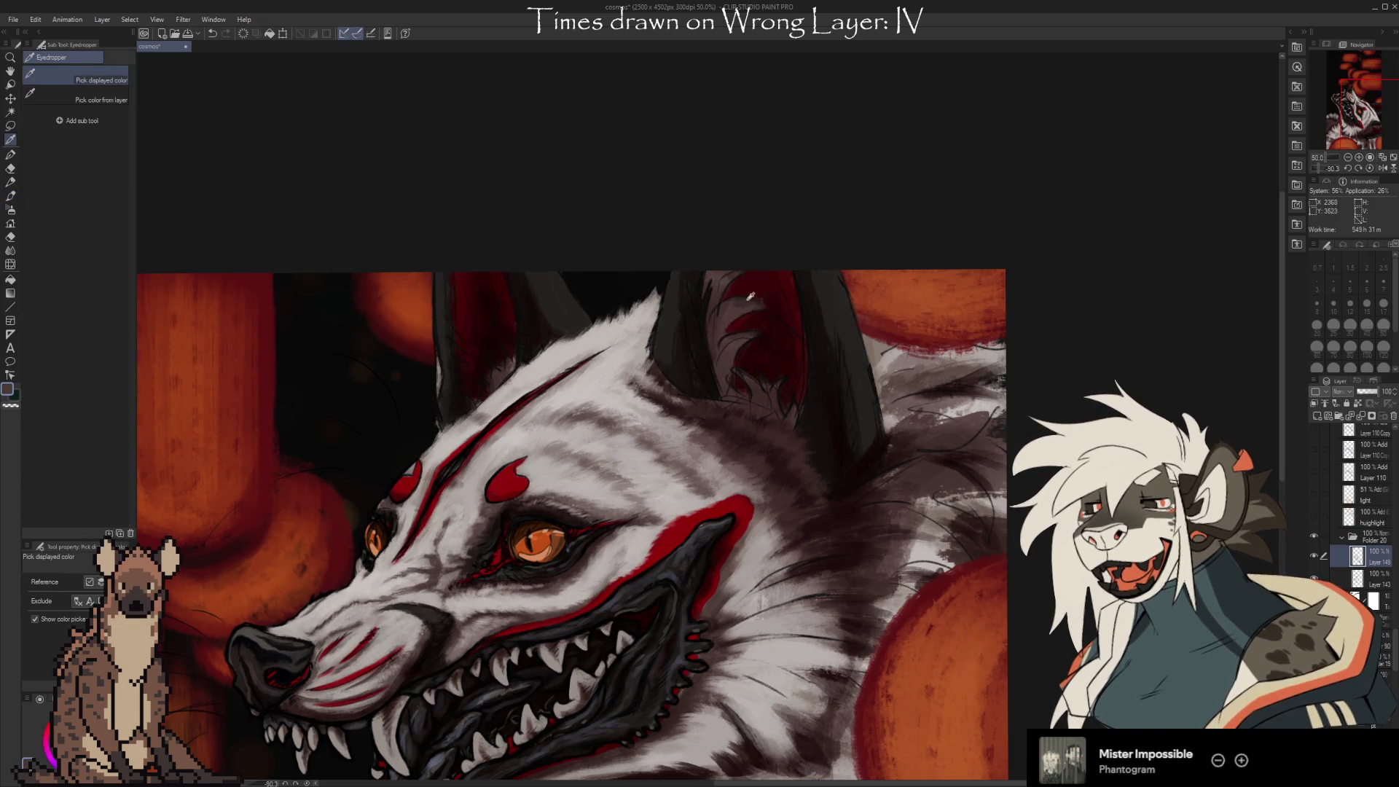
pyautogui.keyDown('alt'); pyautogui.click(733, 388); pyautogui.keyUp('alt')
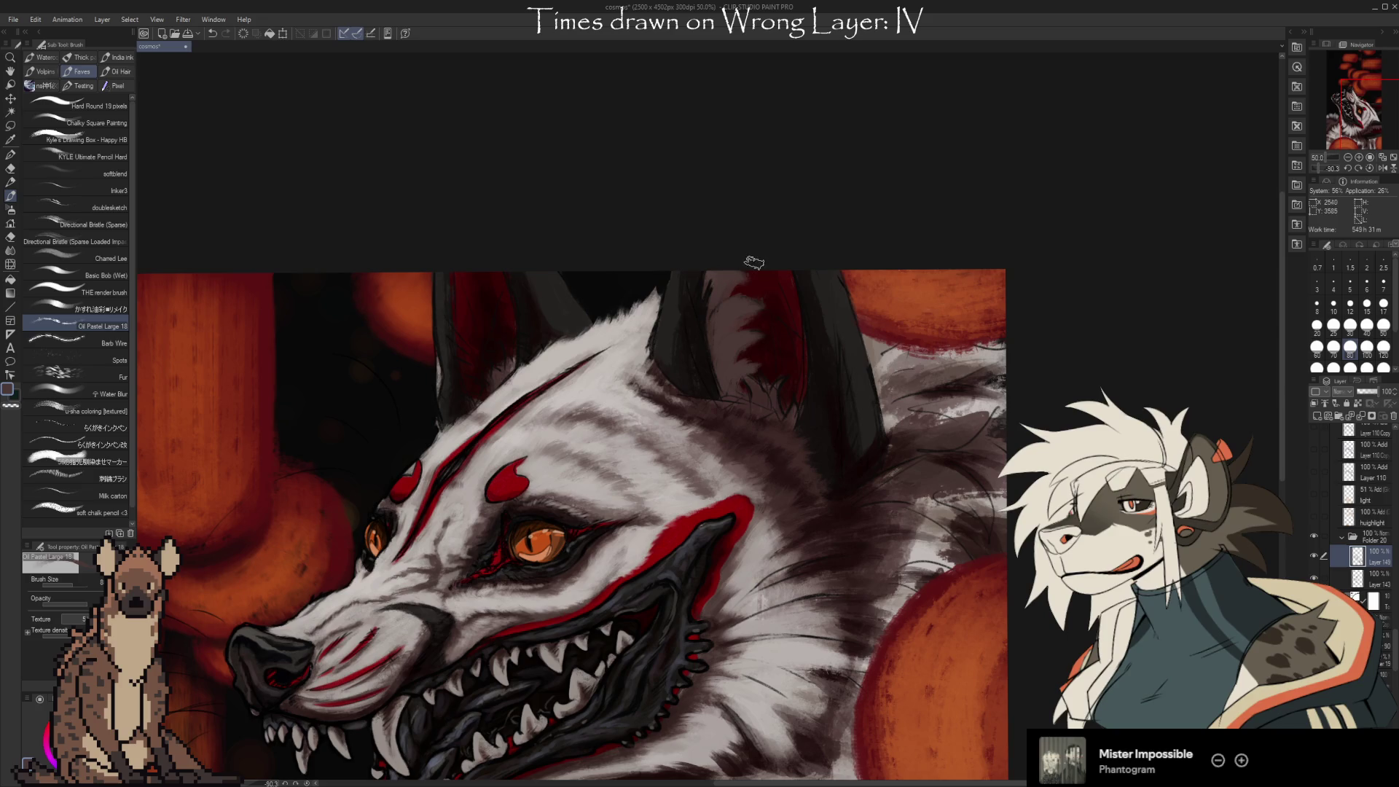
pyautogui.press('i')
pyautogui.click(796, 420)
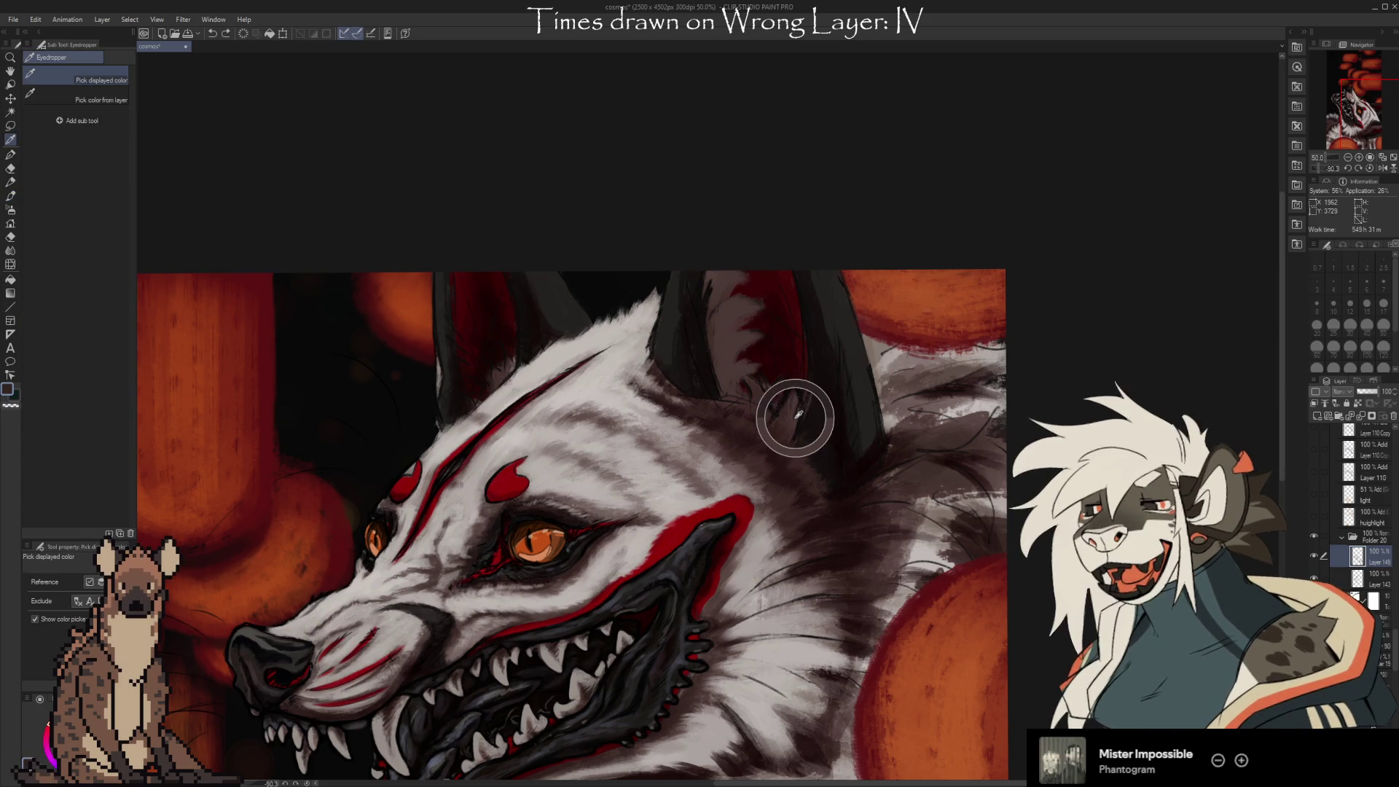
# Lay dark red streaks into the inner ear, erasing stray strokes with a slightly larger eraser.
pyautogui.moveTo(799, 416); pyautogui.dragTo(798, 402)
pyautogui.press('b')
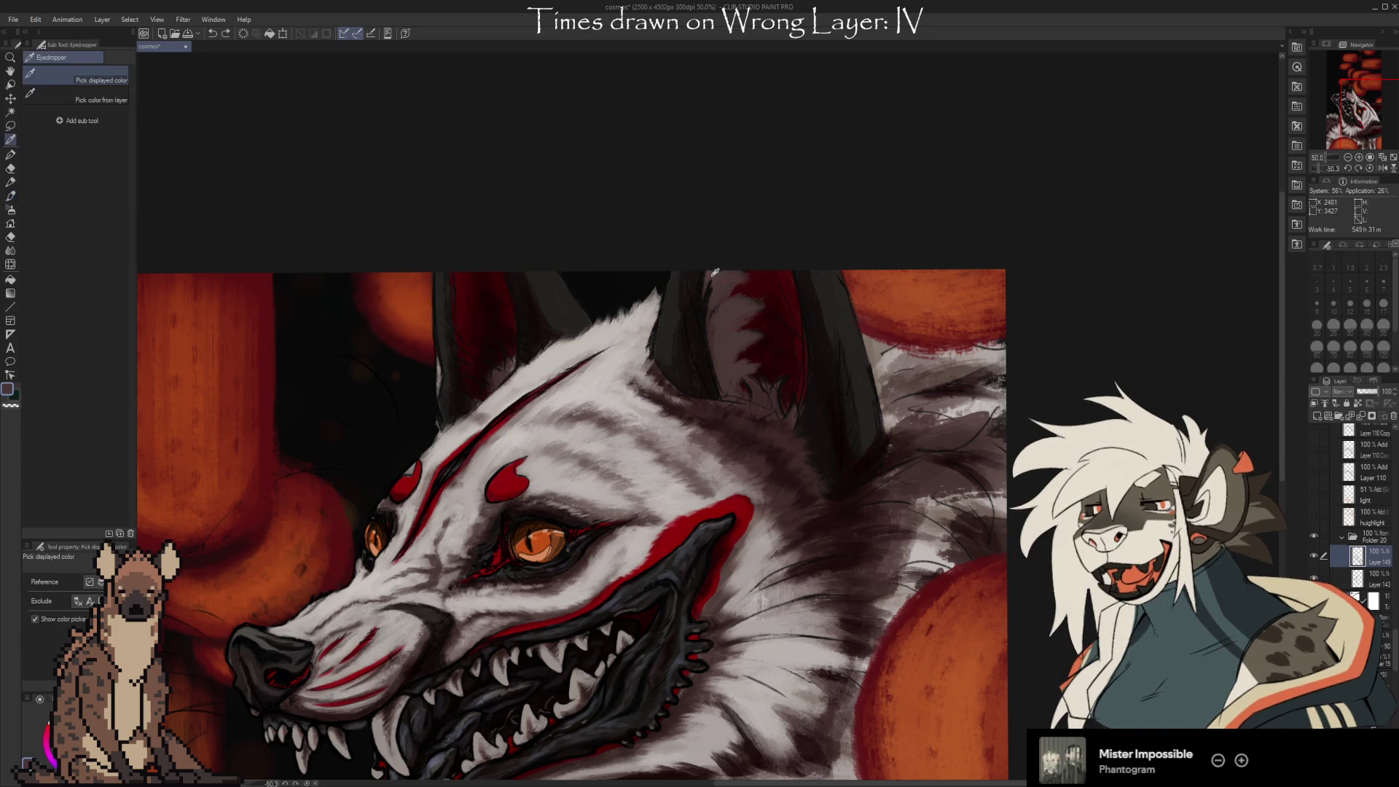
pyautogui.keyDown('alt'); pyautogui.click(714, 276); pyautogui.keyUp('alt')
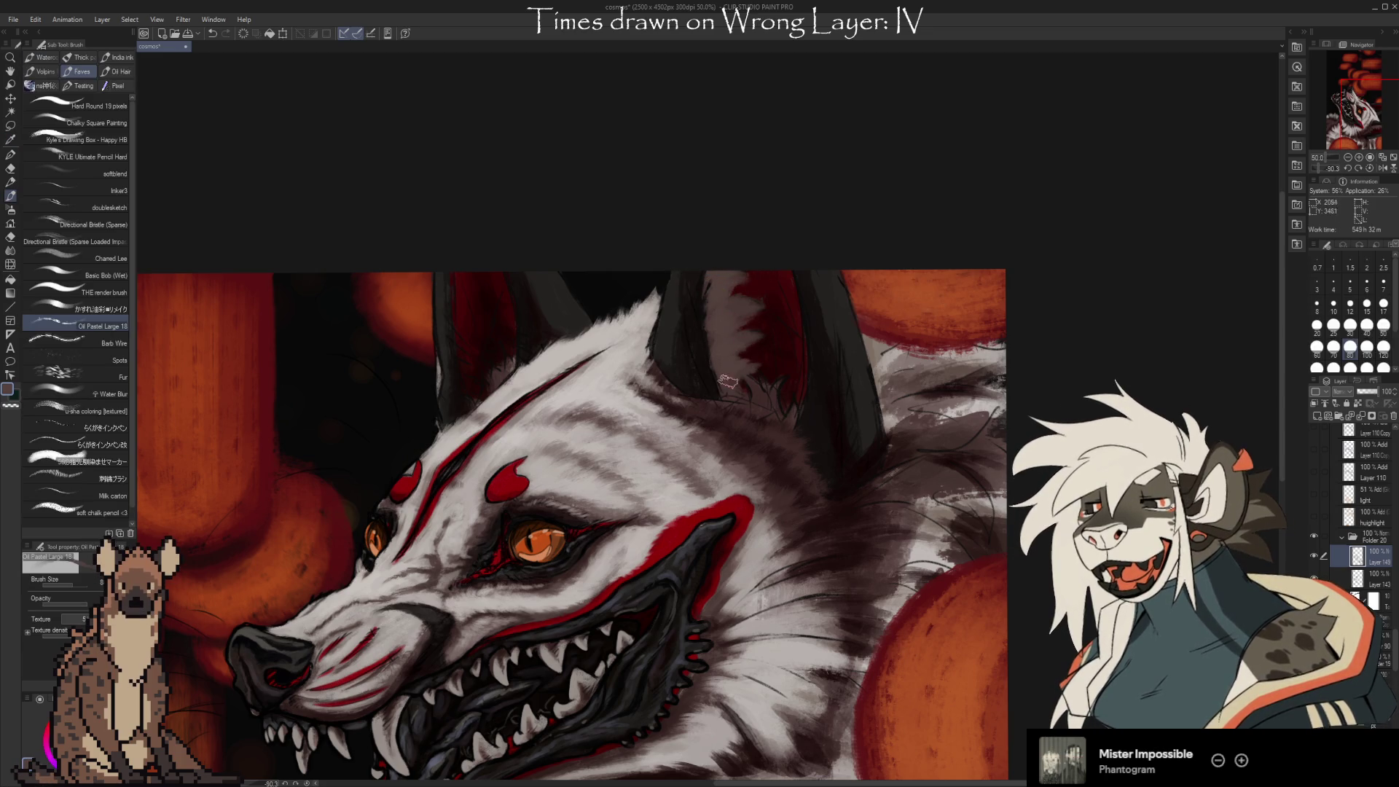
pyautogui.press('e')
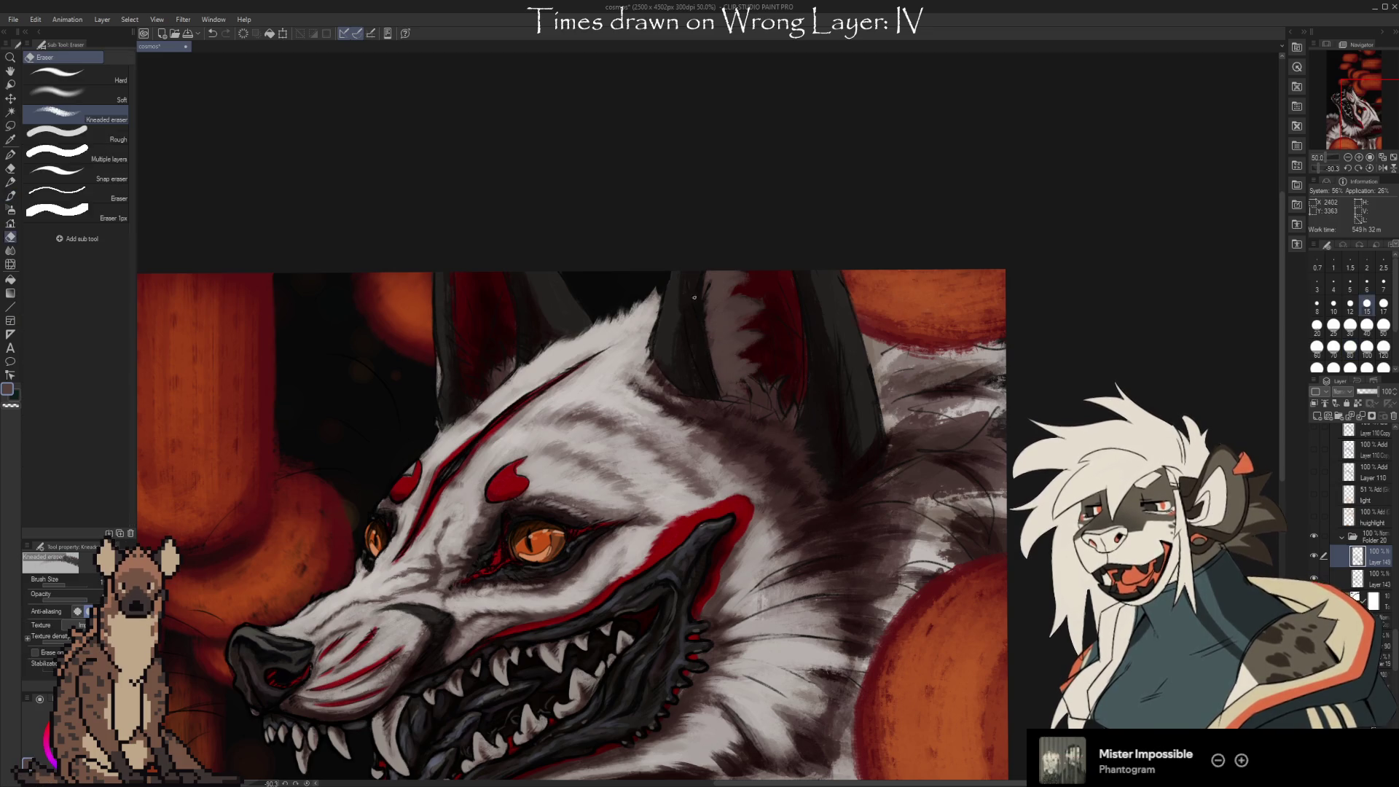
pyautogui.press(']')
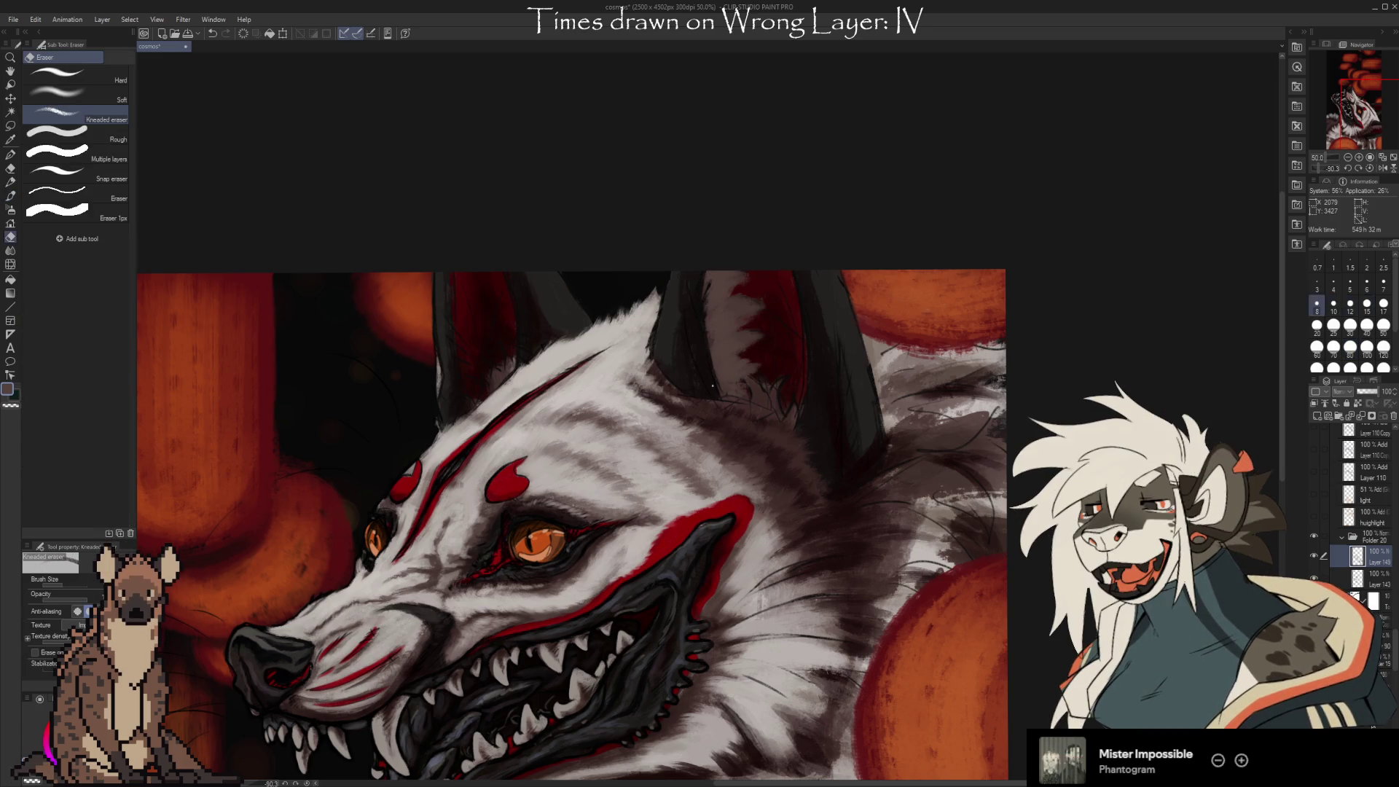
pyautogui.keyDown('alt'); pyautogui.click(740, 340); pyautogui.keyUp('alt')
pyautogui.click(772, 284)
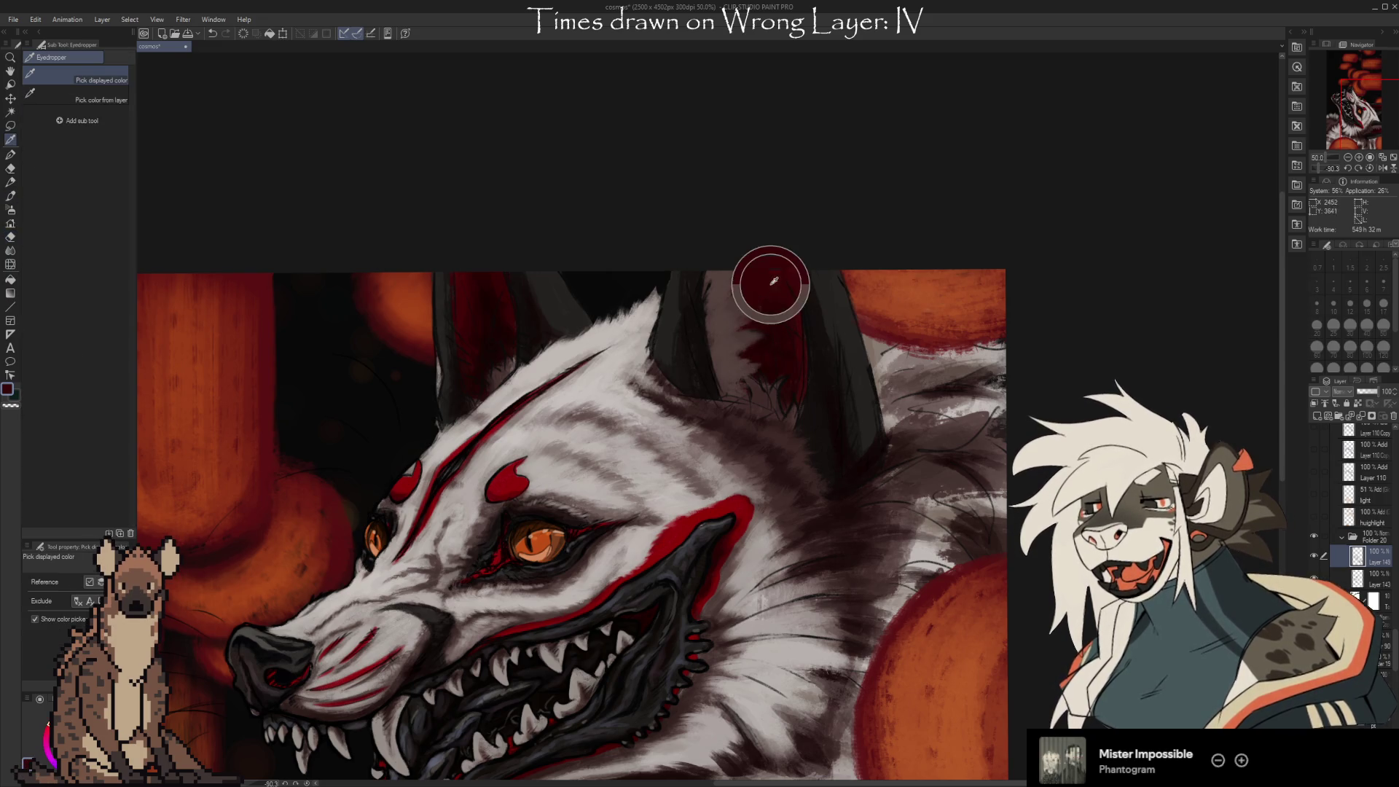
pyautogui.press('b')
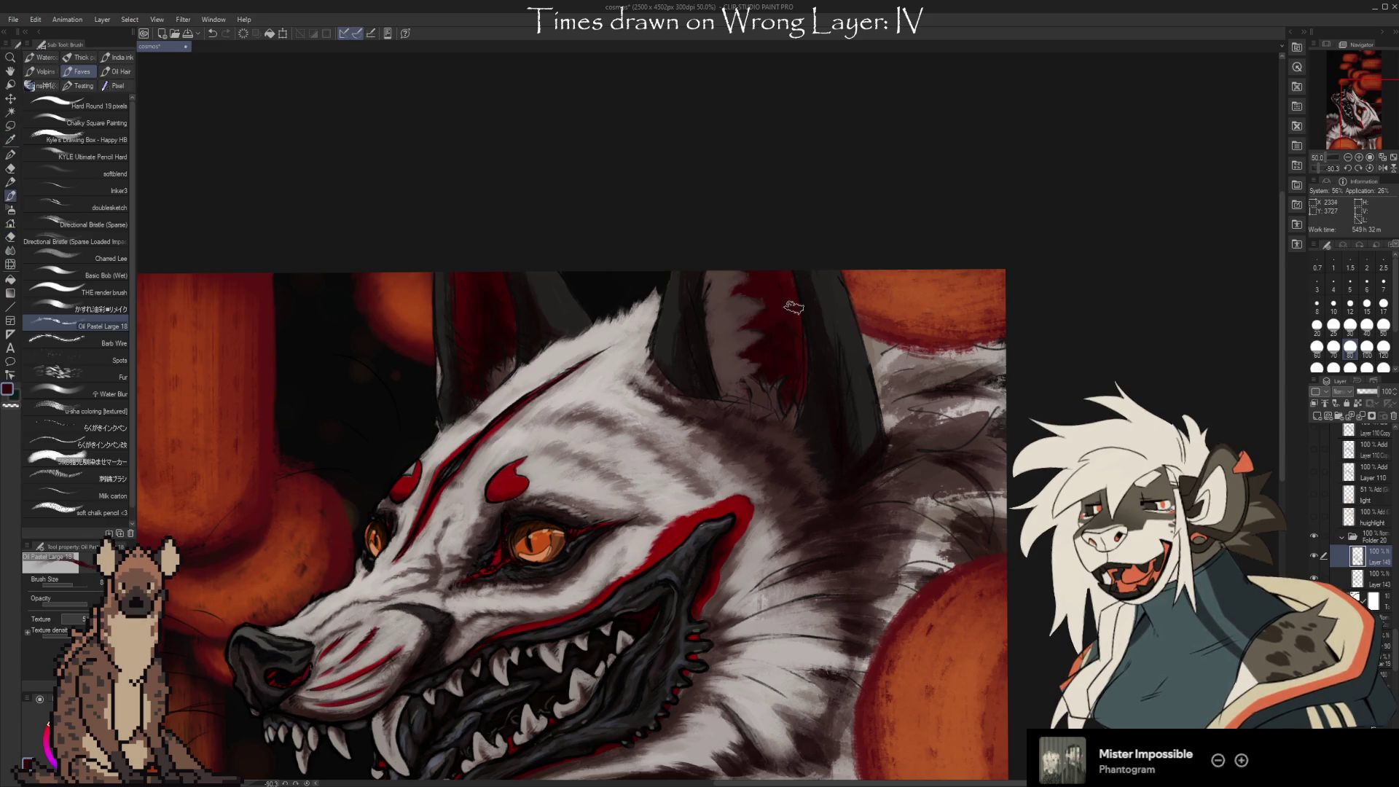
pyautogui.keyDown('alt'); pyautogui.click(783, 276); pyautogui.keyUp('alt')
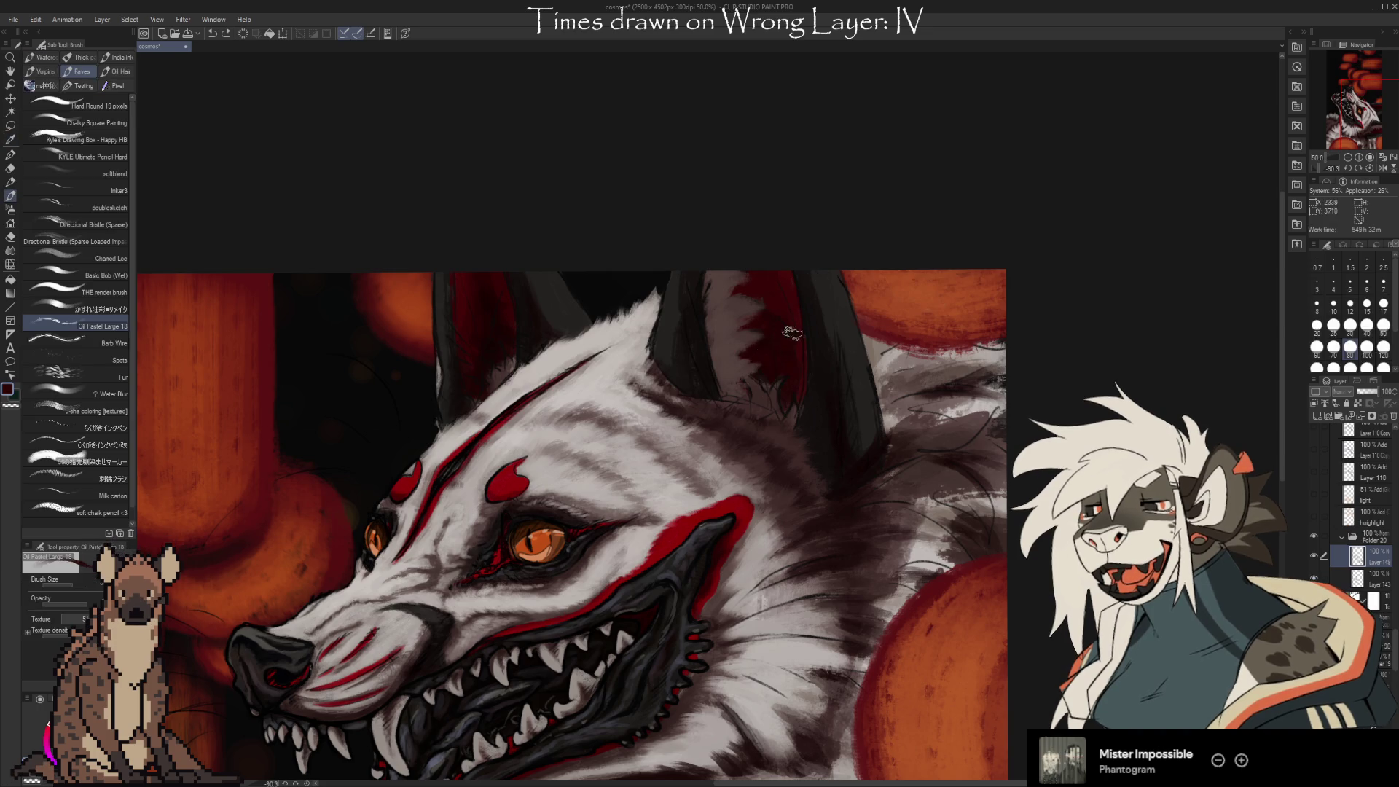
pyautogui.keyDown('alt'); pyautogui.click(774, 290); pyautogui.keyUp('alt')
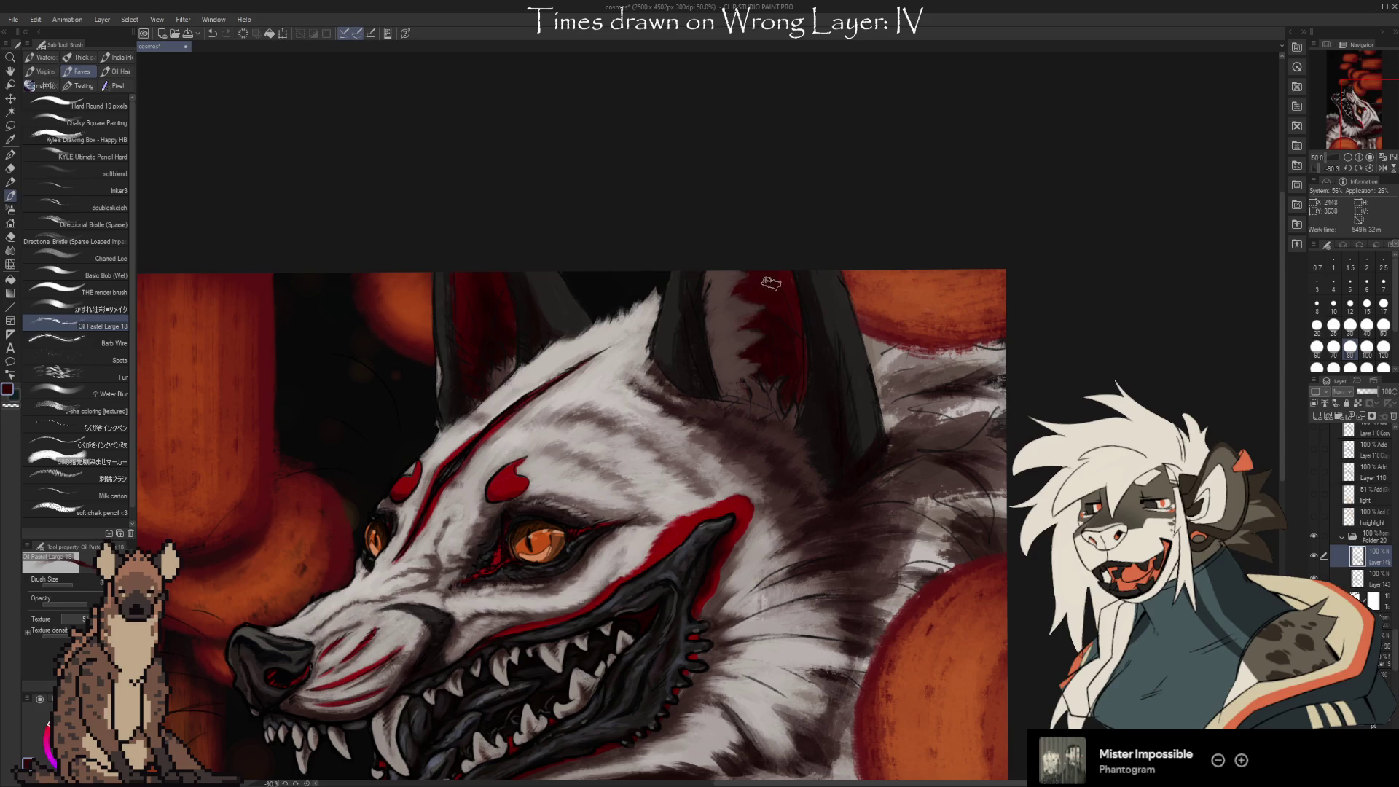
pyautogui.keyDown('alt'); pyautogui.click(781, 267); pyautogui.keyUp('alt')
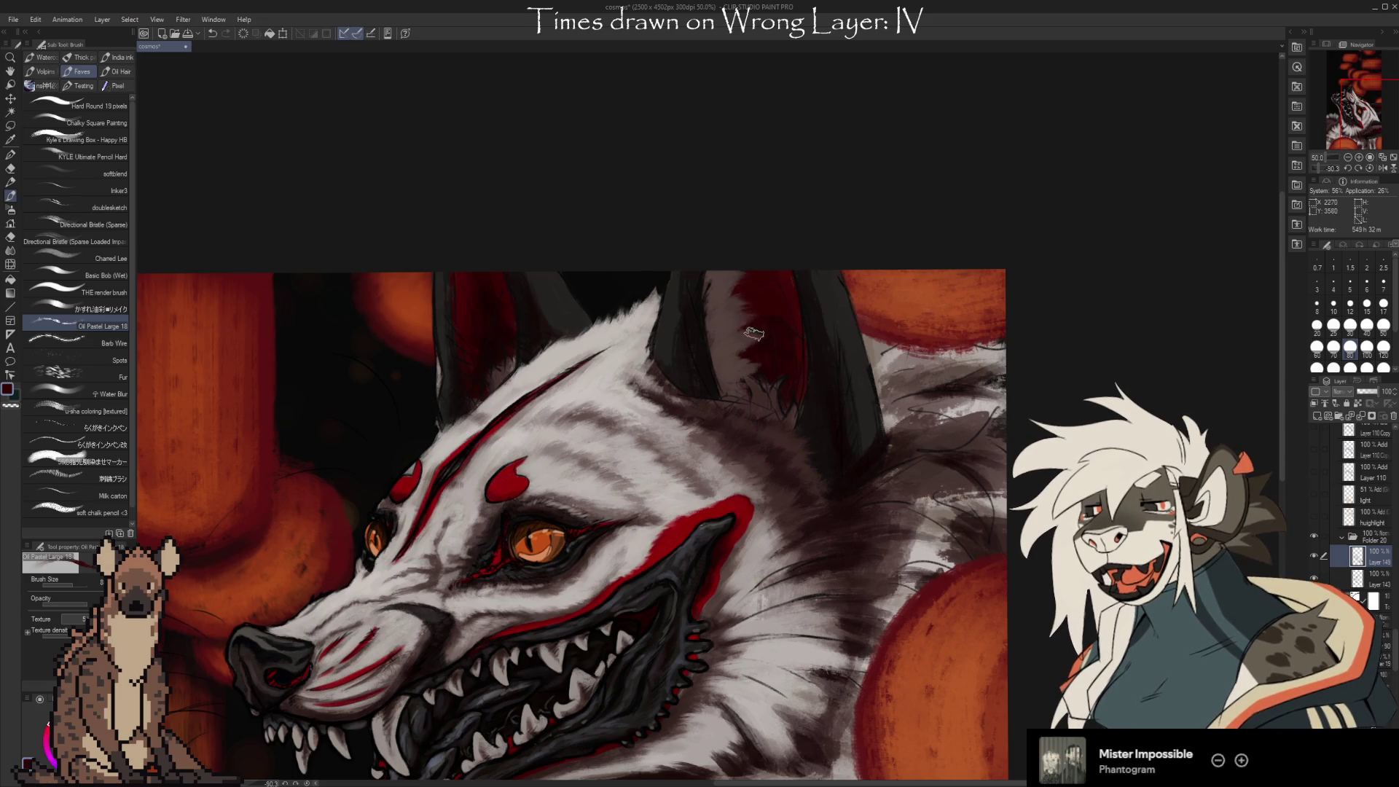
# Lighten the inner ear edge with greyish-mauve fur strokes using transparent colour.
pyautogui.press('c')
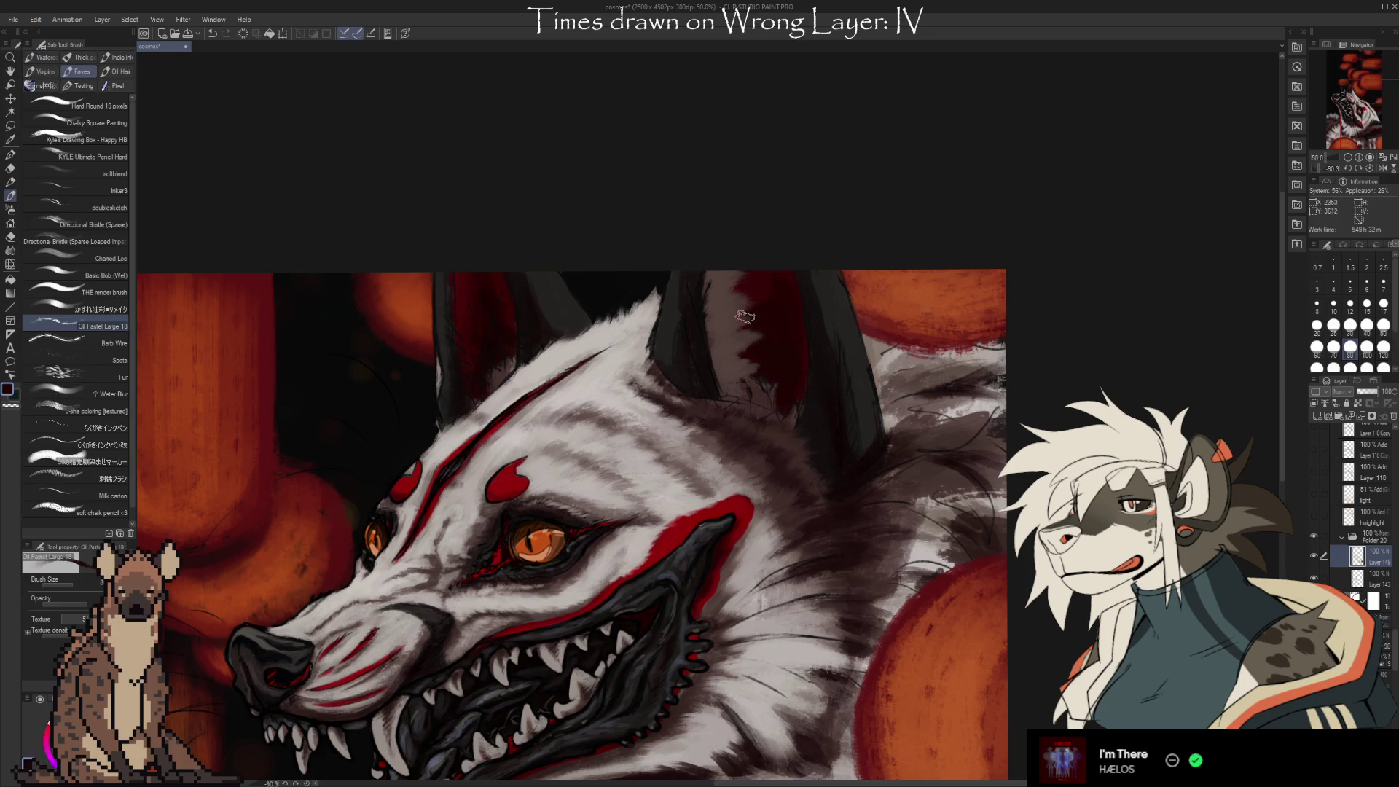
pyautogui.keyDown('alt'); pyautogui.click(727, 362); pyautogui.keyUp('alt')
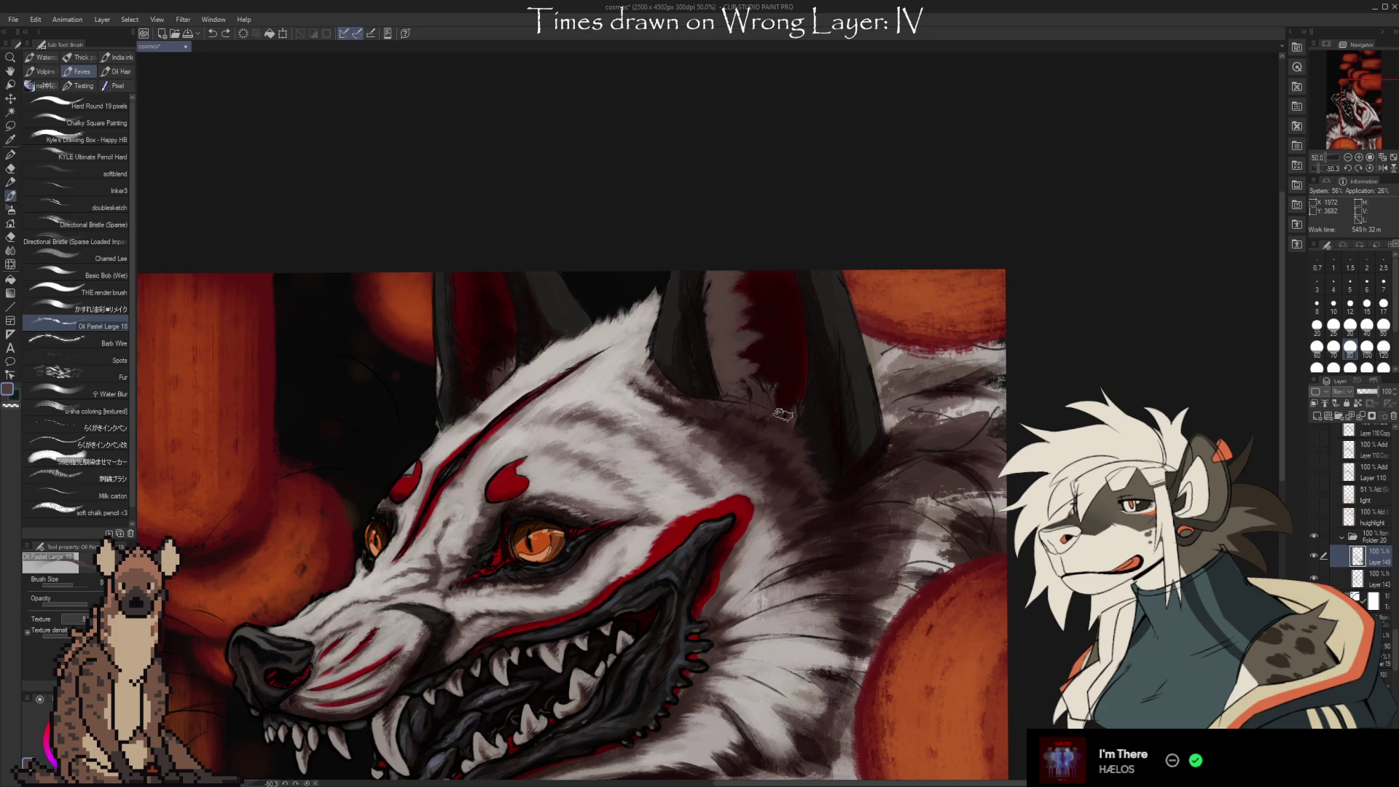
pyautogui.moveTo(780, 369); pyautogui.dragTo(808, 307)
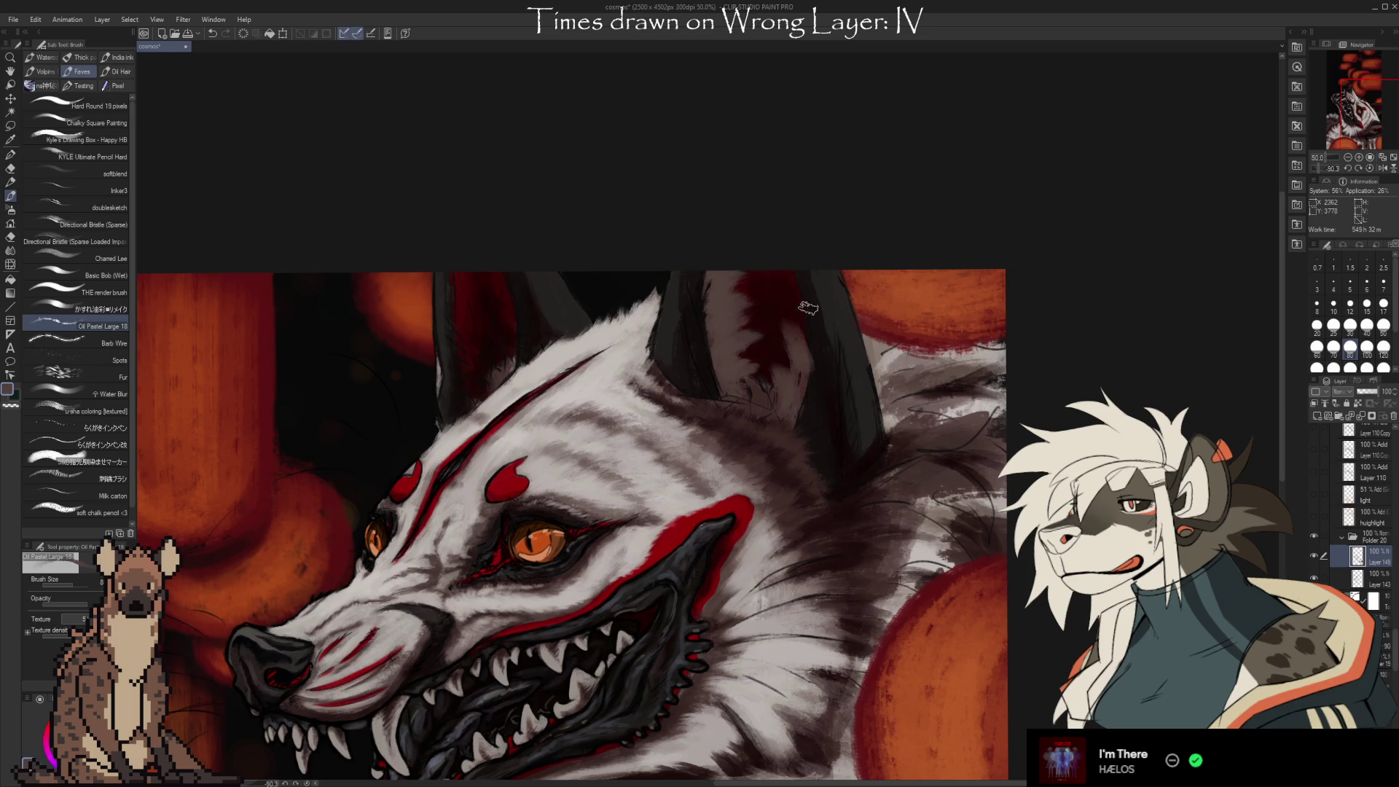
pyautogui.keyDown('alt'); pyautogui.click(733, 365); pyautogui.keyUp('alt')
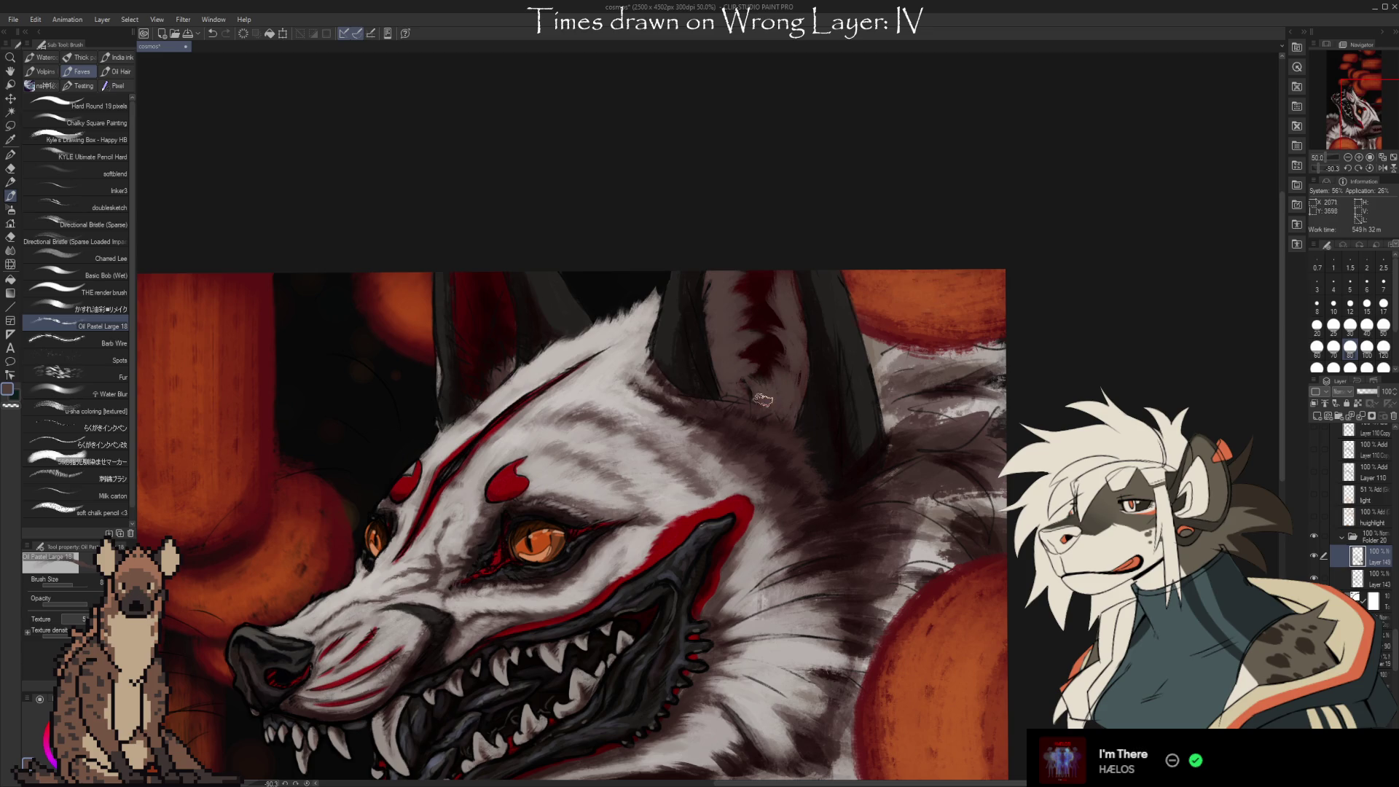
pyautogui.moveTo(757, 394); pyautogui.dragTo(733, 406)
pyautogui.press('e')
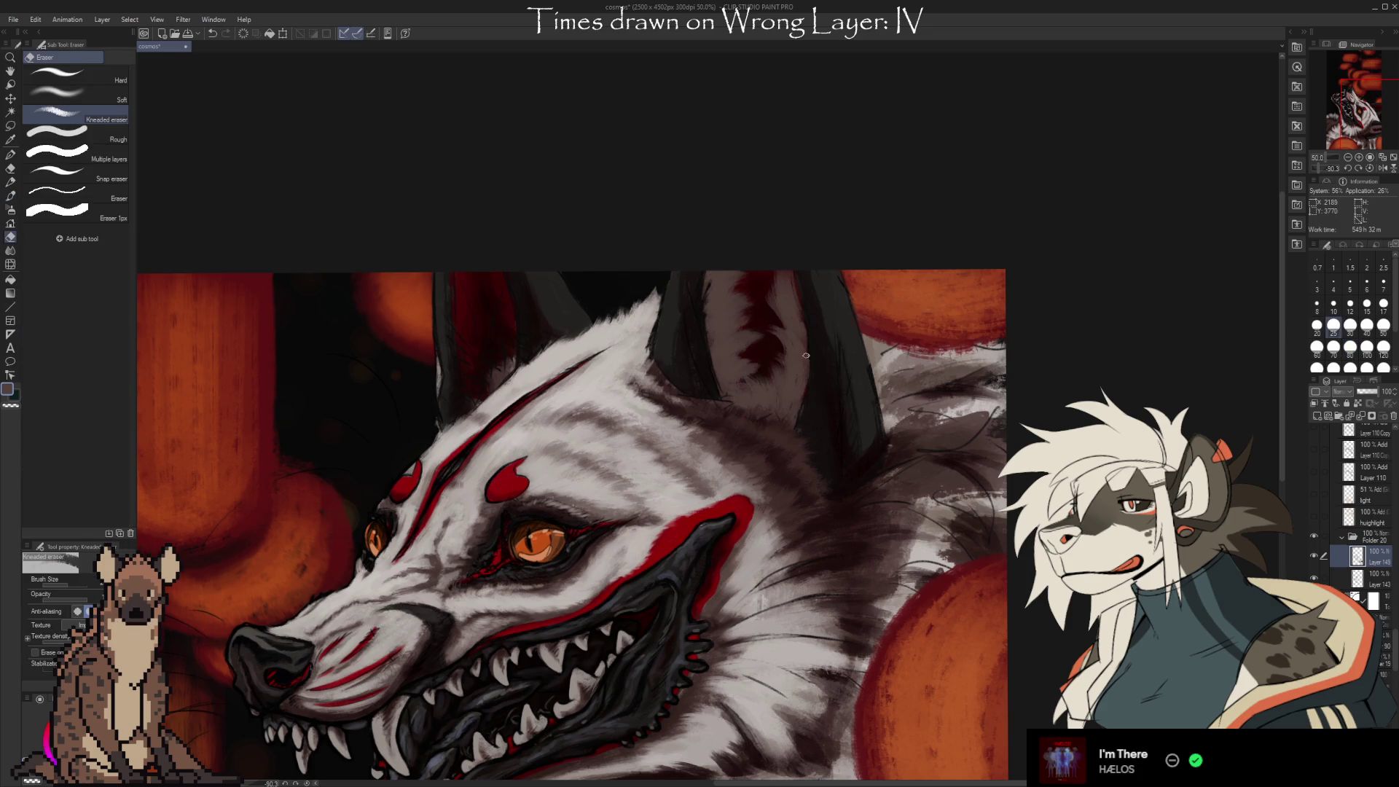
# Continue painting the inner-ear fur clumps with the Oil Pastel Large brush.
pyautogui.press('b')
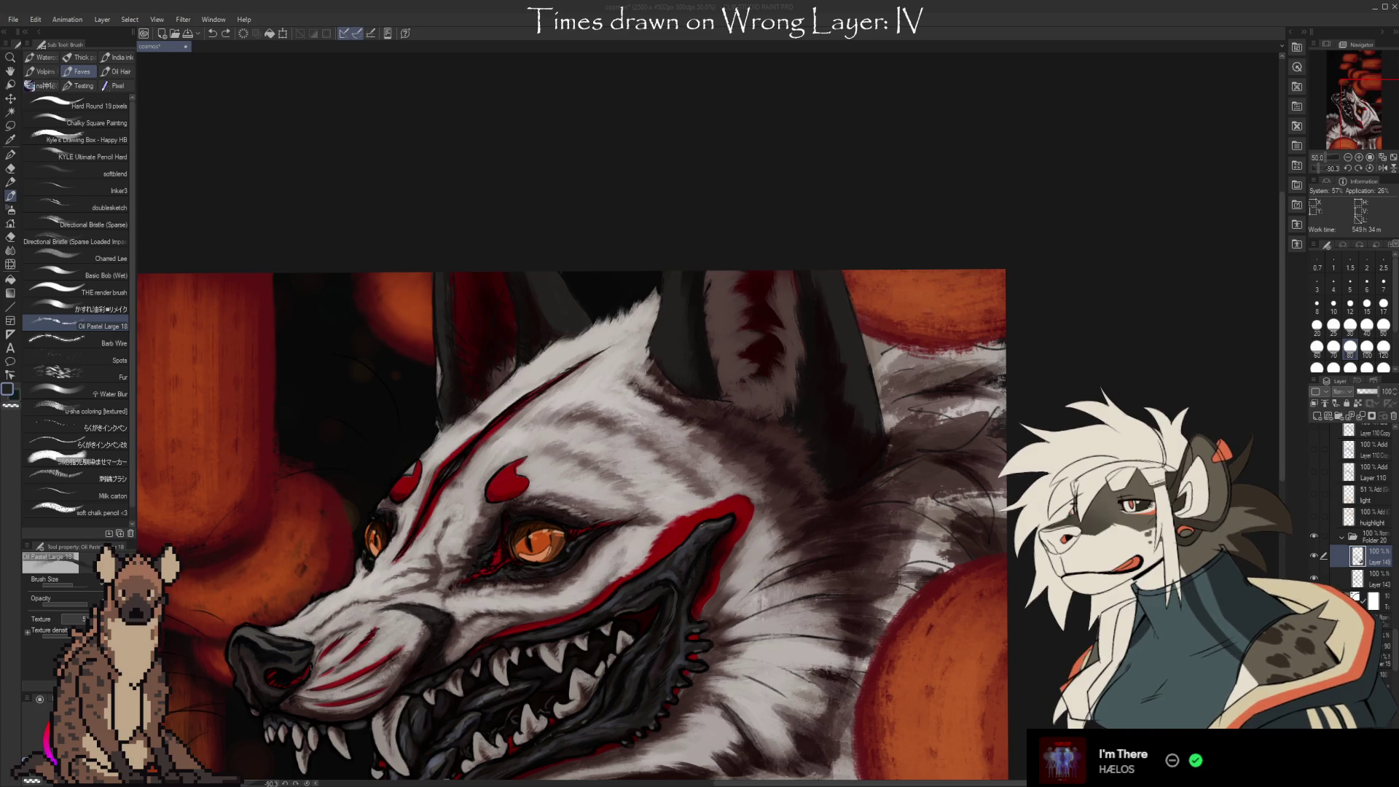
# Deepen the dark red shading at the top of the ear with sampled ear colours.
pyautogui.moveTo(890, 531)
pyautogui.mouseDown()
pyautogui.moveTo(977, 411)
pyautogui.moveTo(978, 379)
pyautogui.mouseUp()
pyautogui.press('i')
pyautogui.click(846, 206)
pyautogui.press('b')
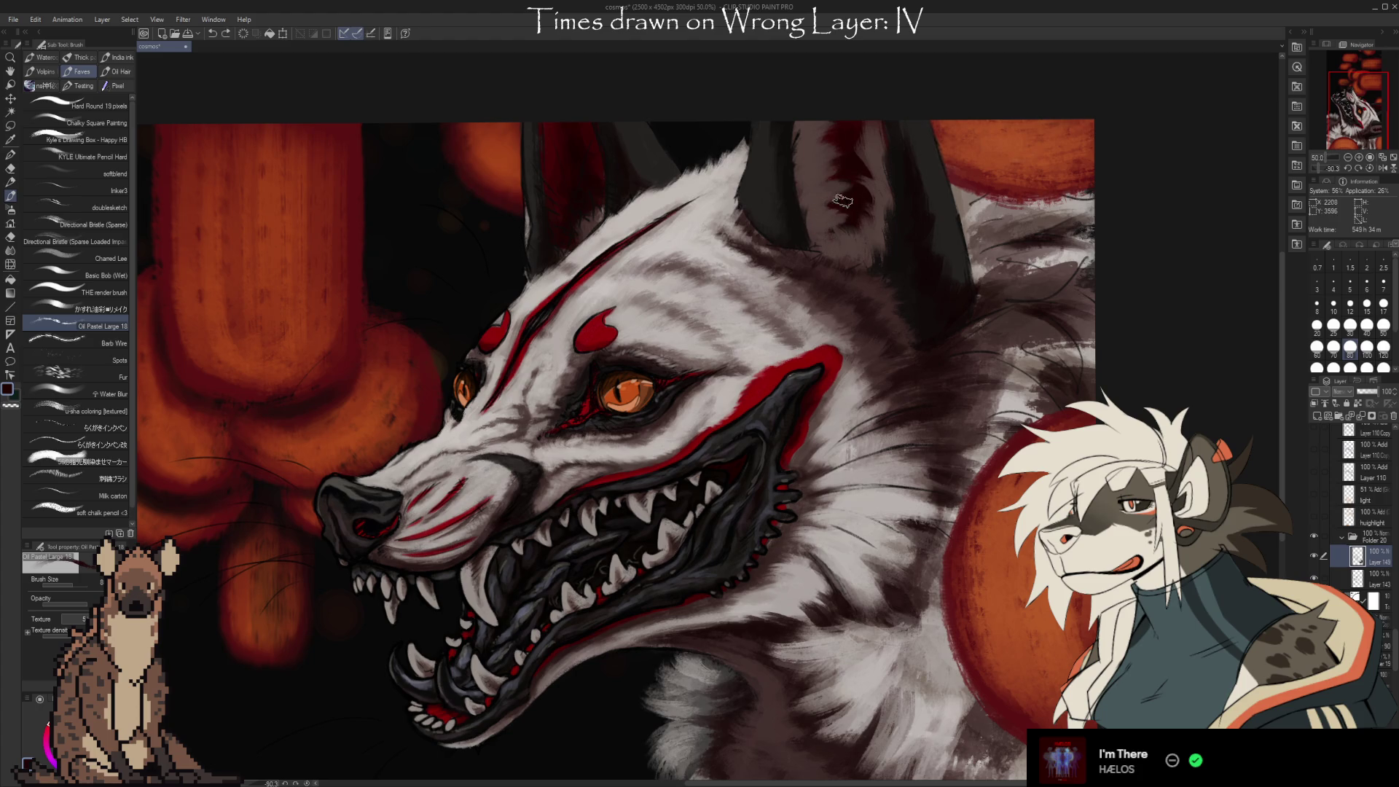
pyautogui.keyDown('alt'); pyautogui.click(849, 172); pyautogui.keyUp('alt')
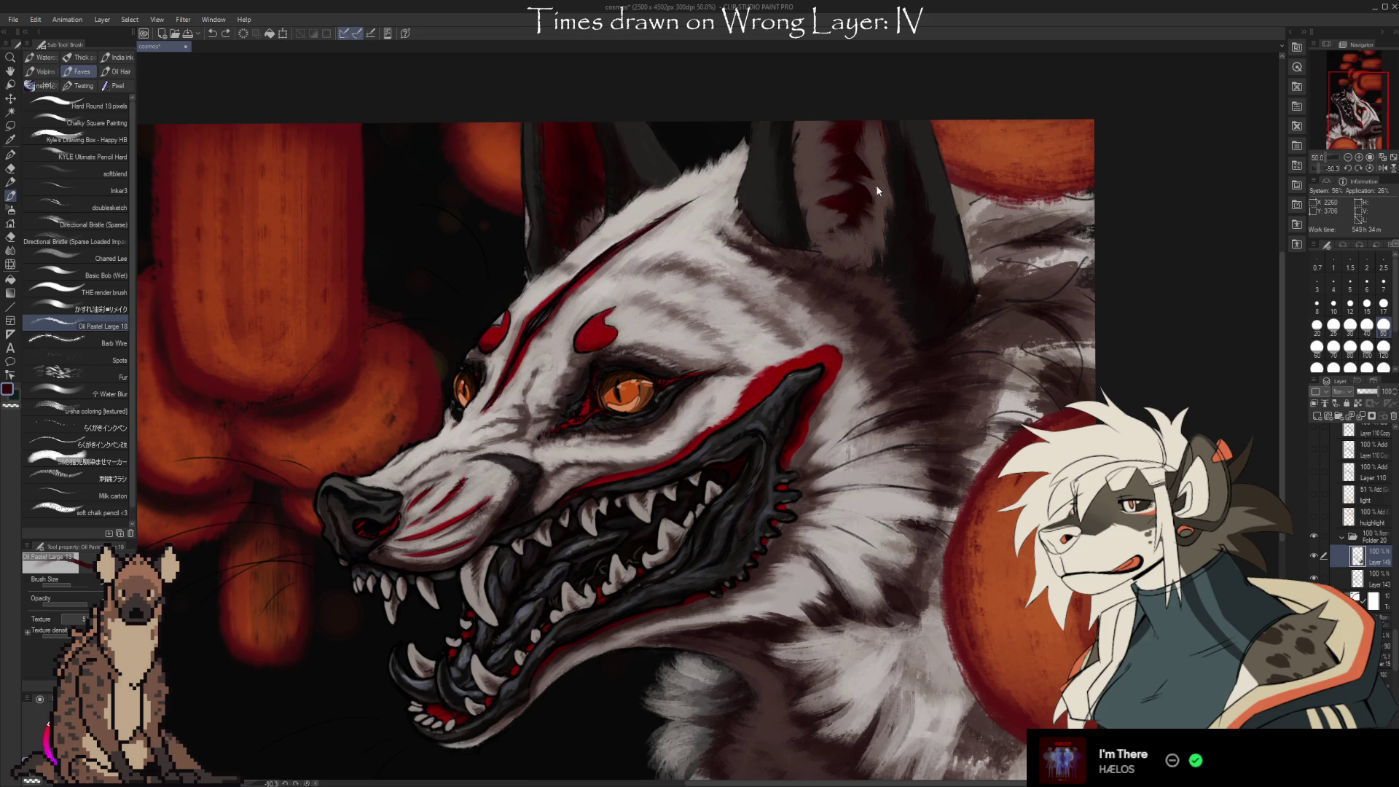
pyautogui.keyDown('alt'); pyautogui.click(857, 119); pyautogui.keyUp('alt')
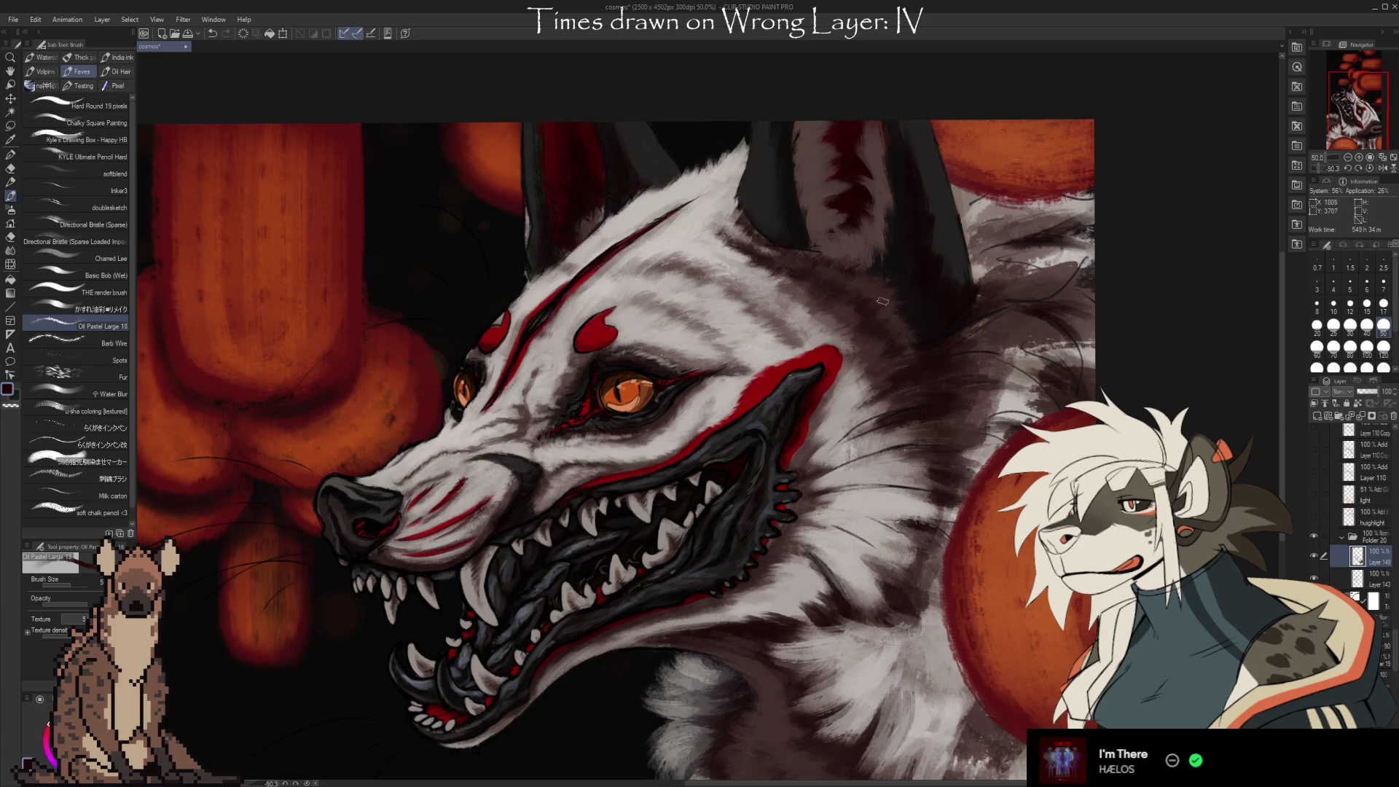
pyautogui.press('i')
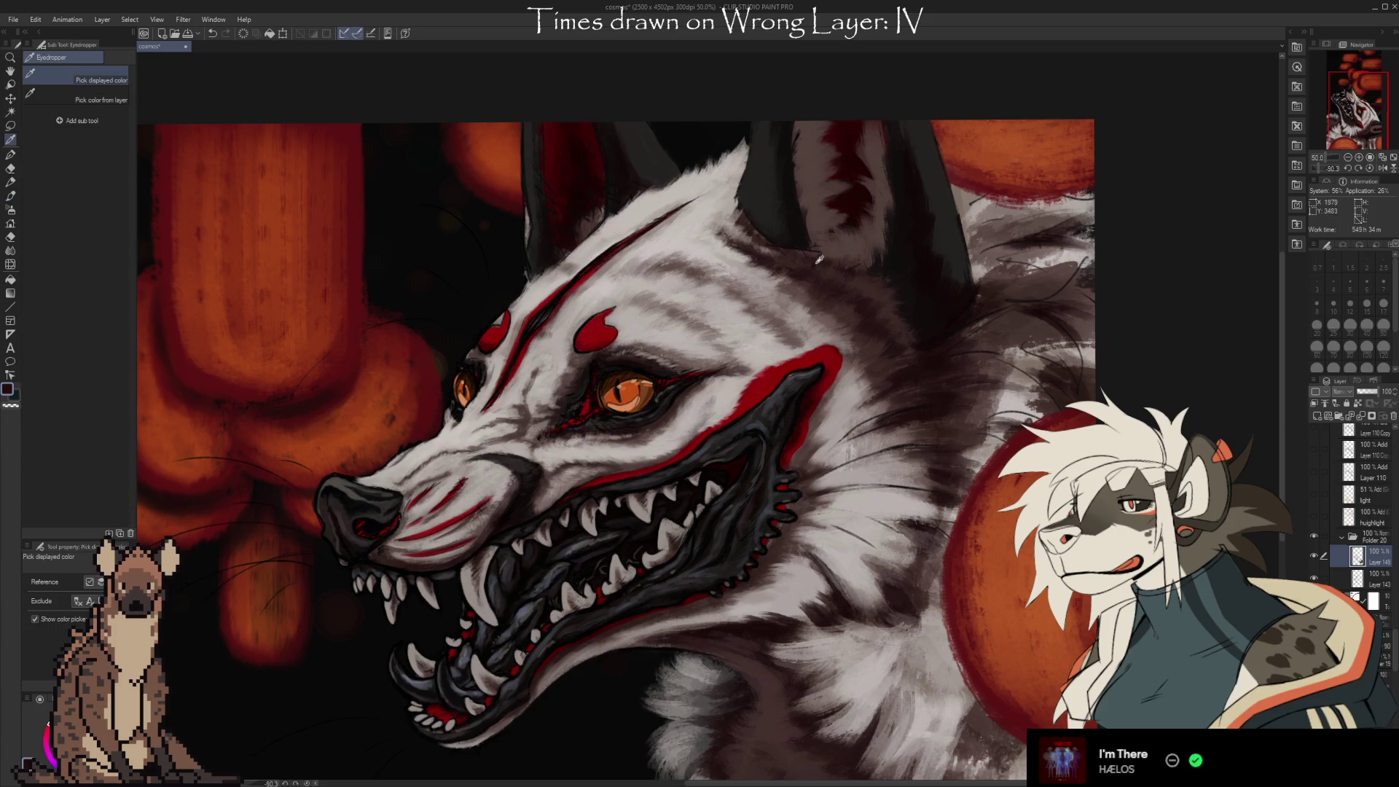
pyautogui.click(879, 290)
pyautogui.press('b')
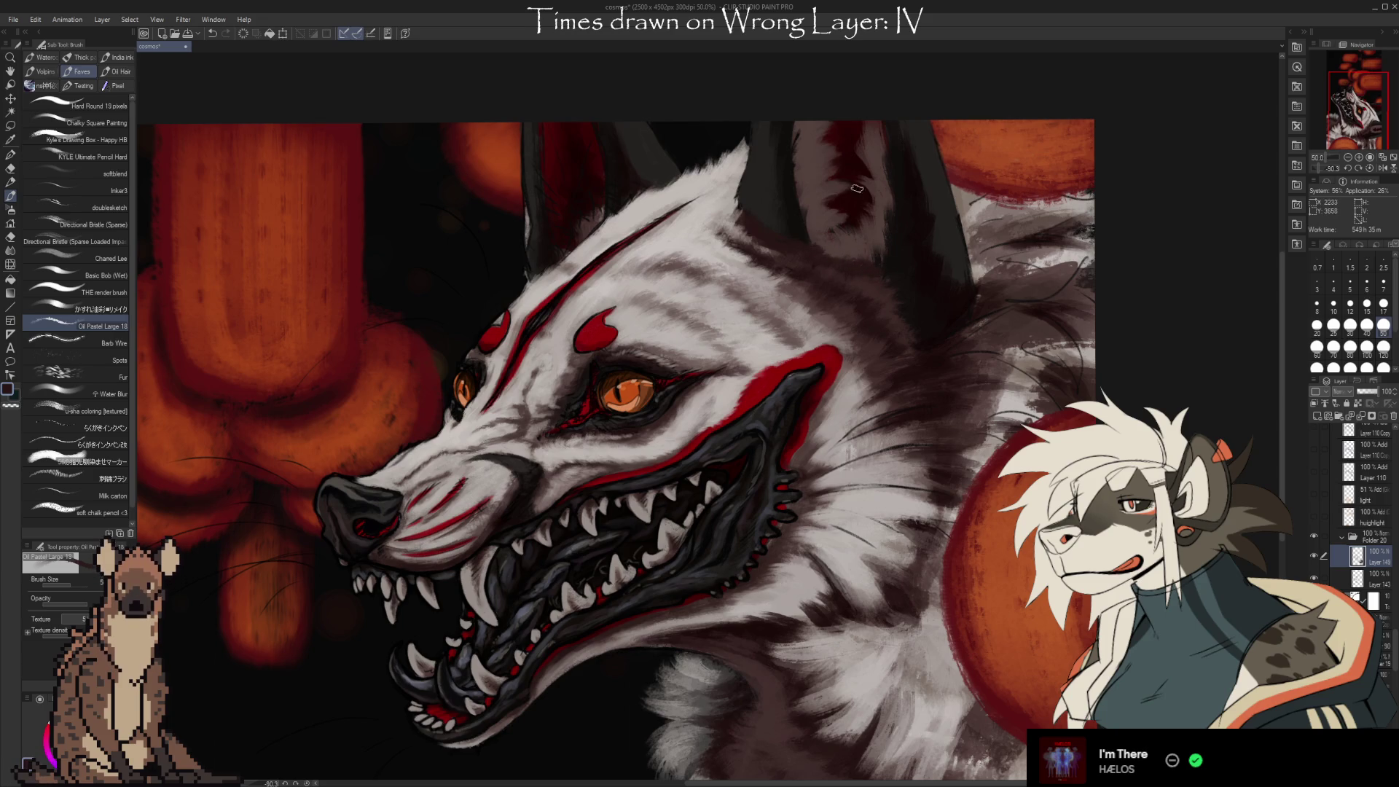
# Refine the ear with lighter grey fur and near-black inner shading using a smaller brush.
pyautogui.keyDown('alt'); pyautogui.click(838, 247); pyautogui.keyUp('alt')
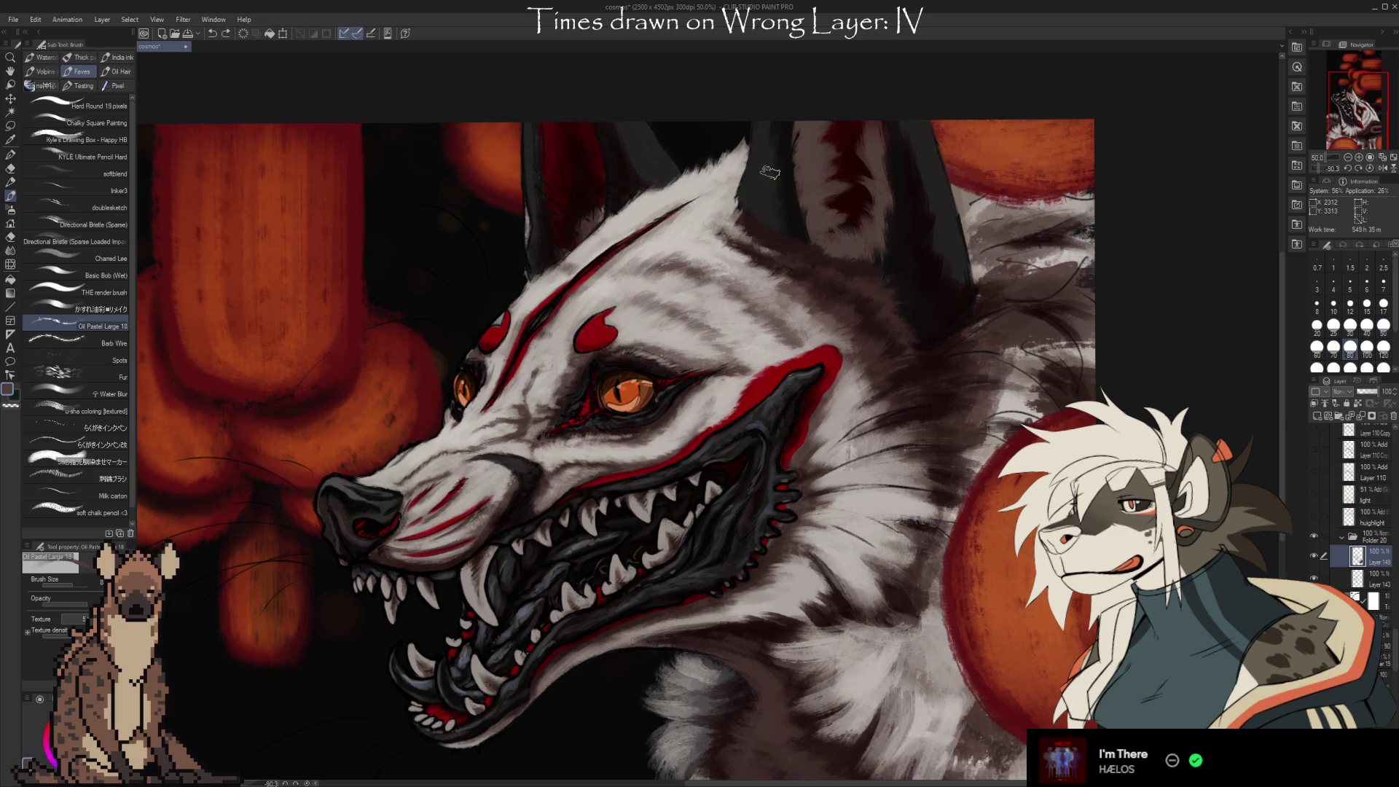
pyautogui.keyDown('alt'); pyautogui.click(735, 214); pyautogui.keyUp('alt')
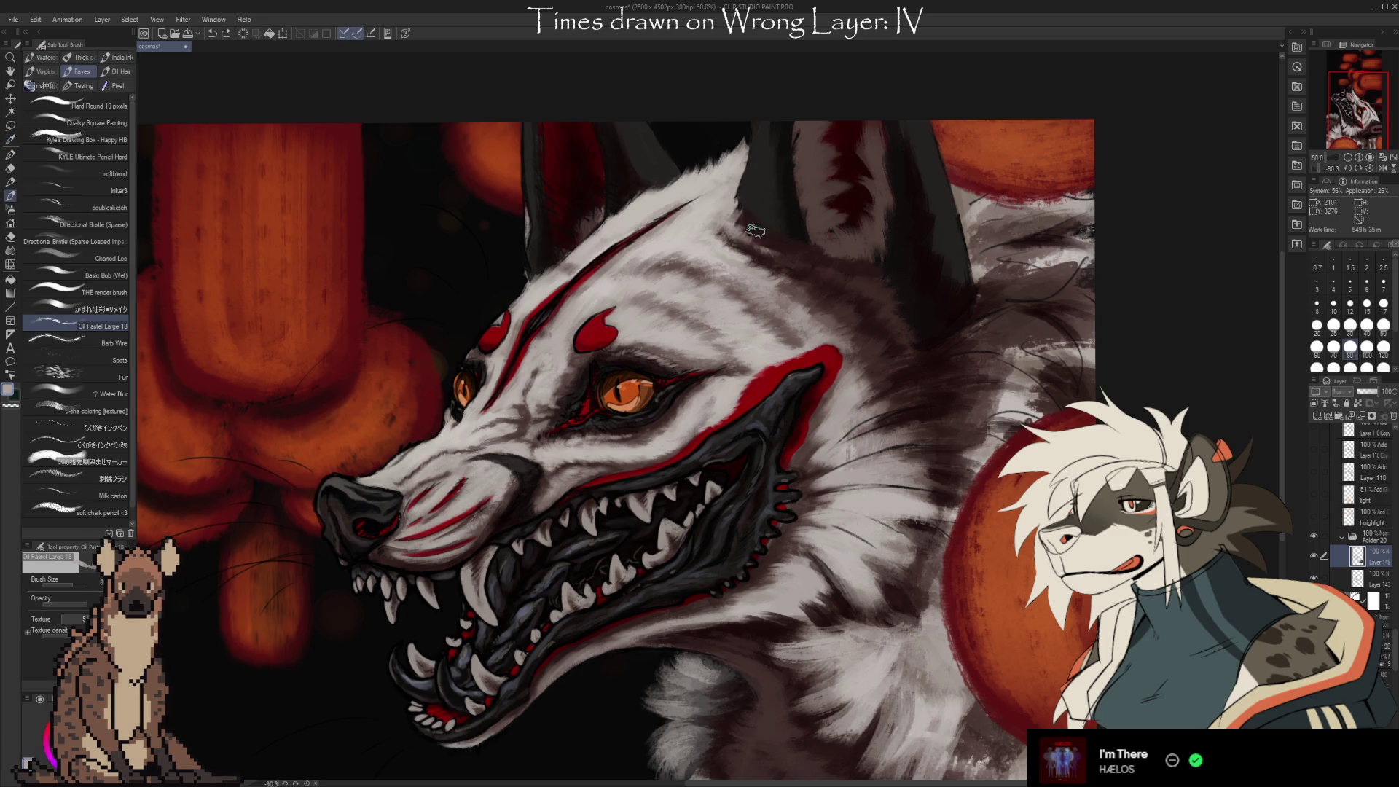
pyautogui.keyDown('alt'); pyautogui.click(749, 226); pyautogui.keyUp('alt')
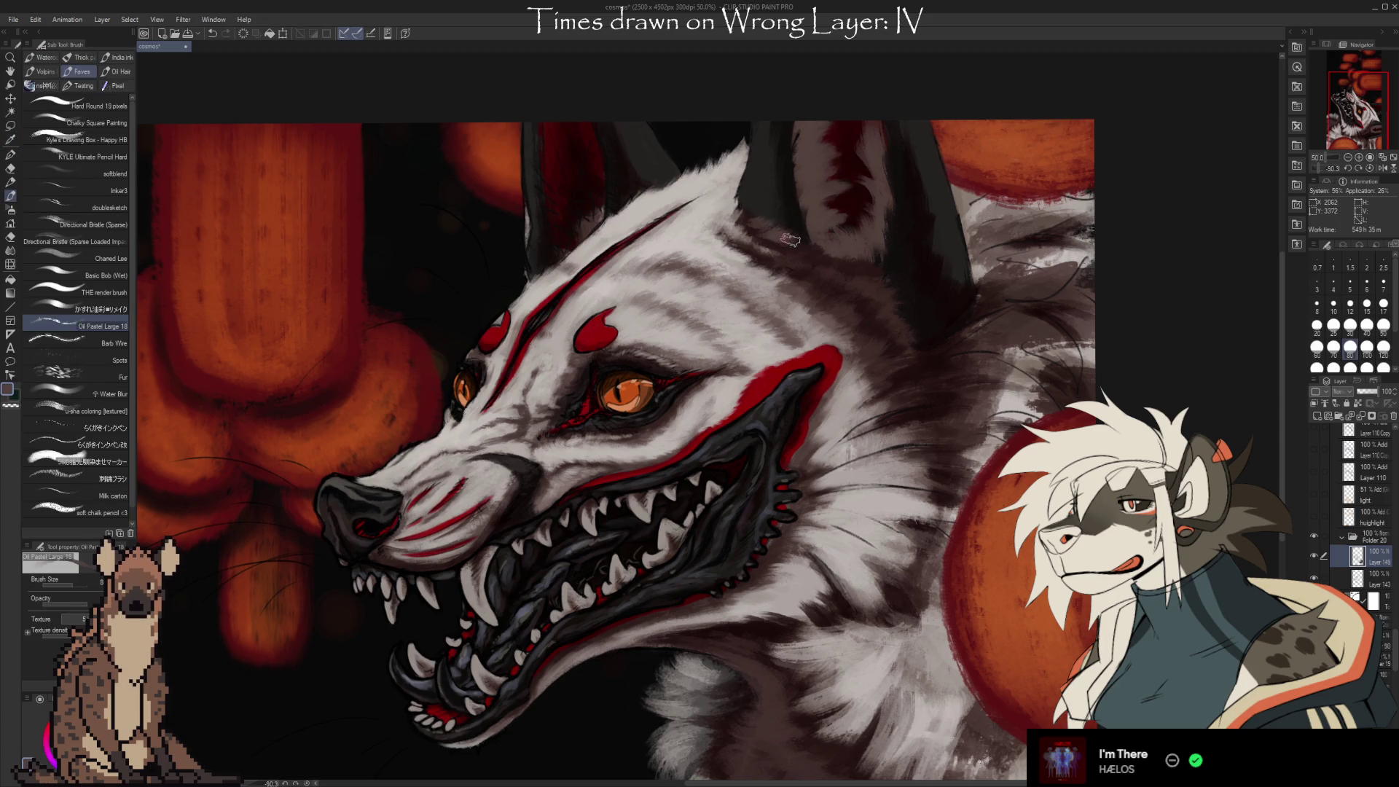
pyautogui.keyDown('alt'); pyautogui.click(727, 226); pyautogui.keyUp('alt')
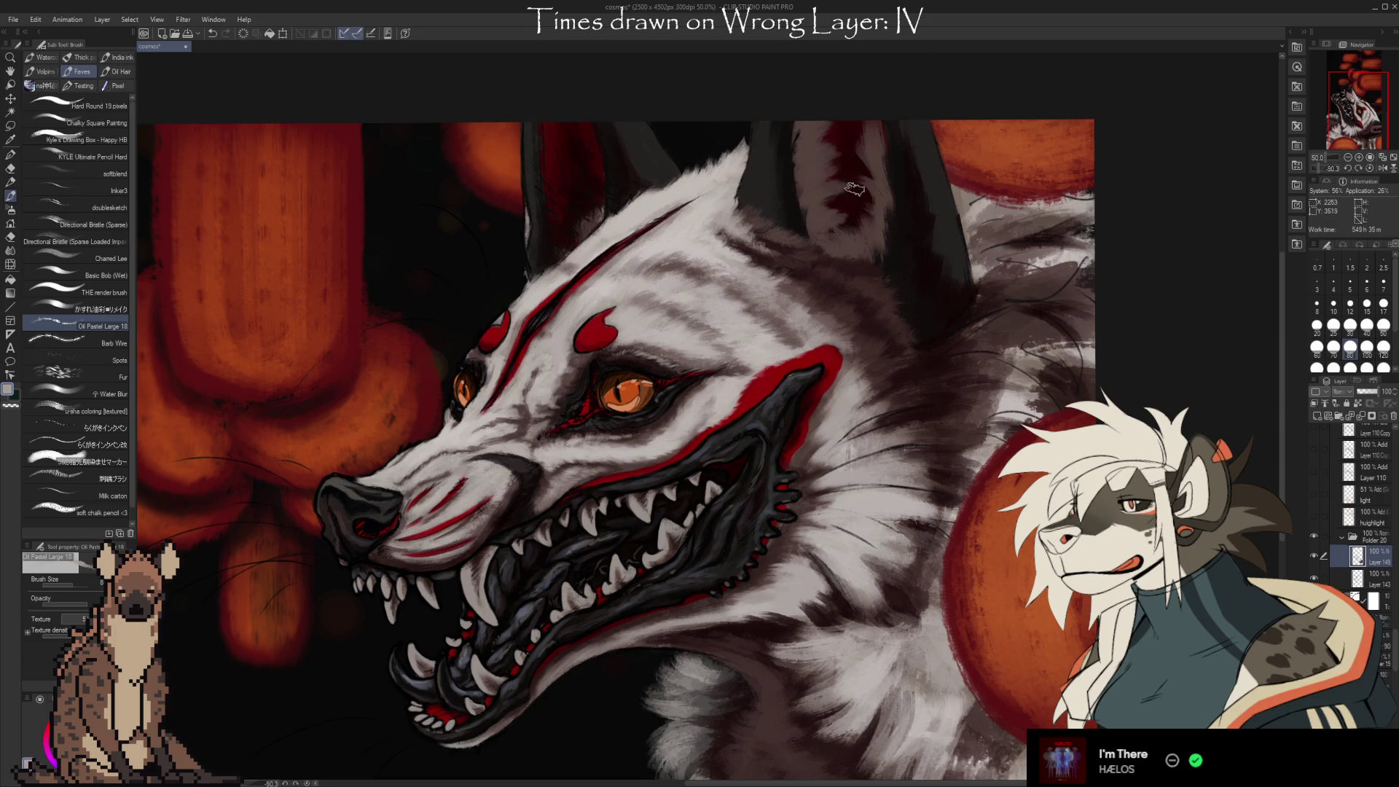
pyautogui.keyDown('alt'); pyautogui.click(837, 209); pyautogui.keyUp('alt')
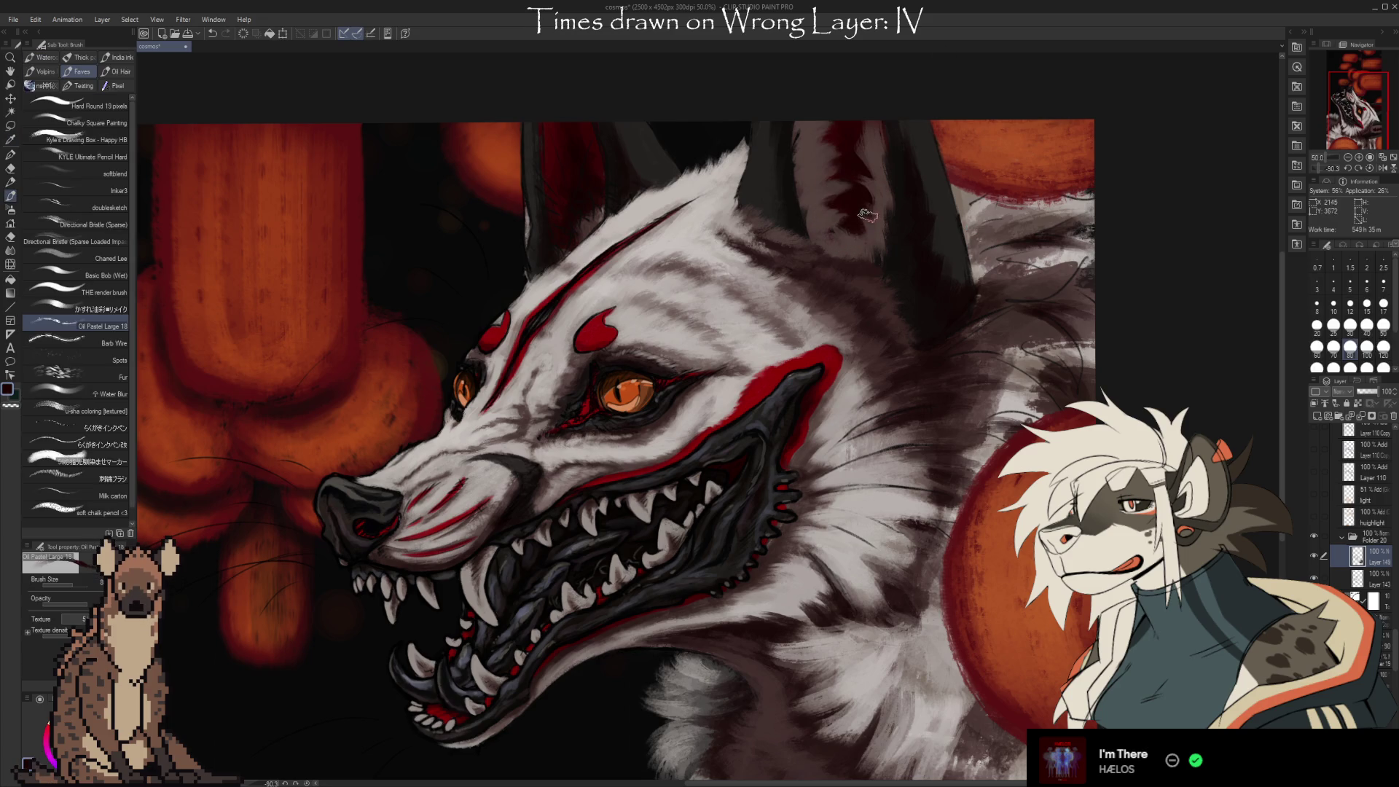
pyautogui.press('[')
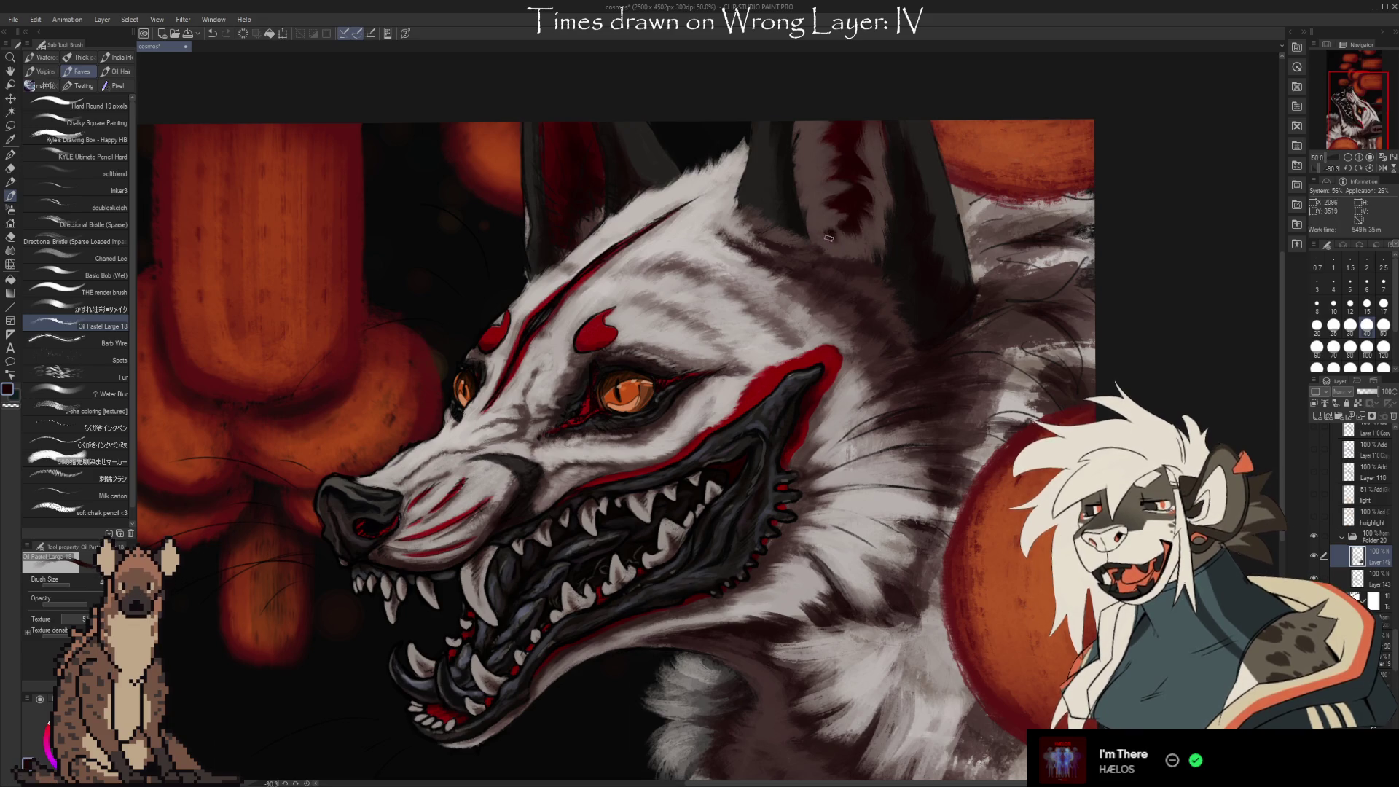
pyautogui.keyDown('alt'); pyautogui.click(817, 214); pyautogui.keyUp('alt')
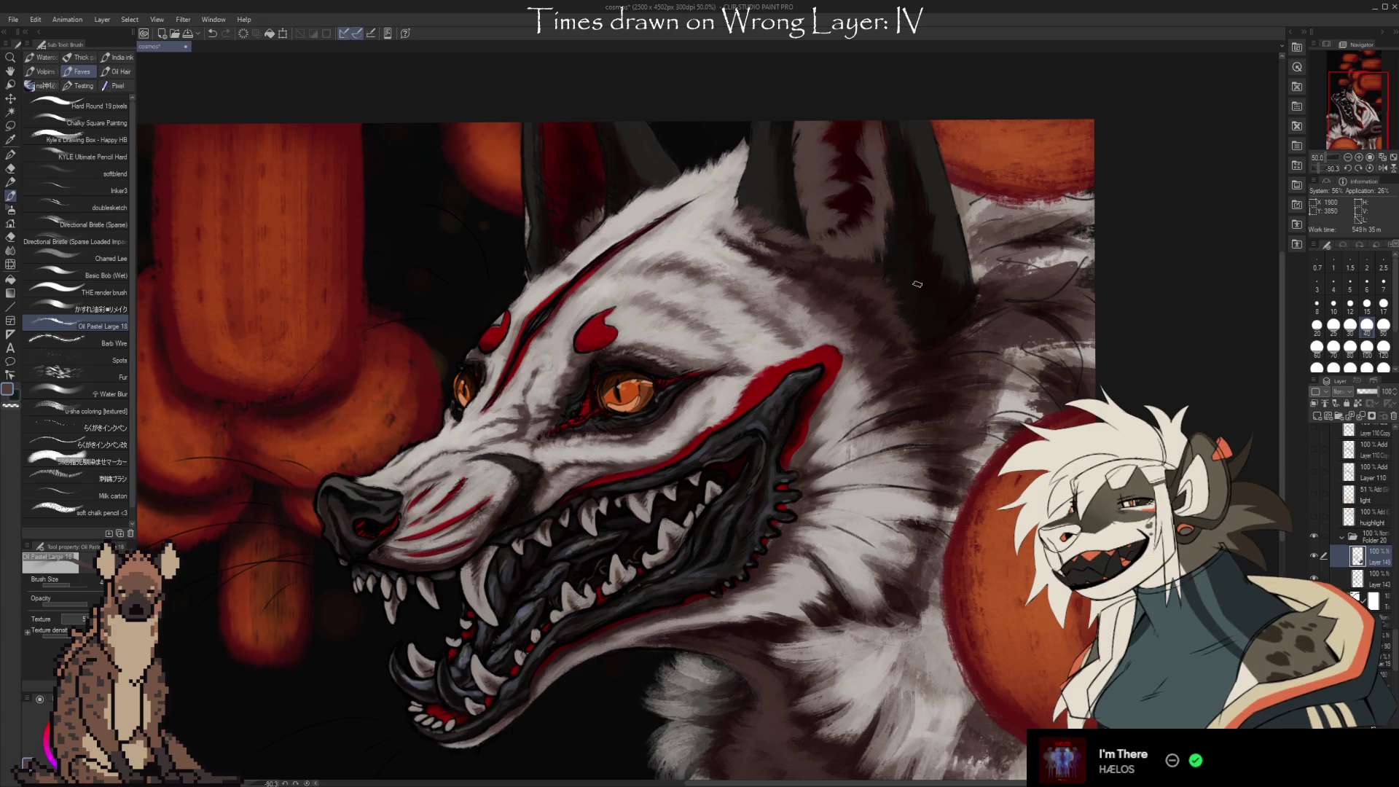
pyautogui.keyDown('alt'); pyautogui.click(865, 207); pyautogui.keyUp('alt')
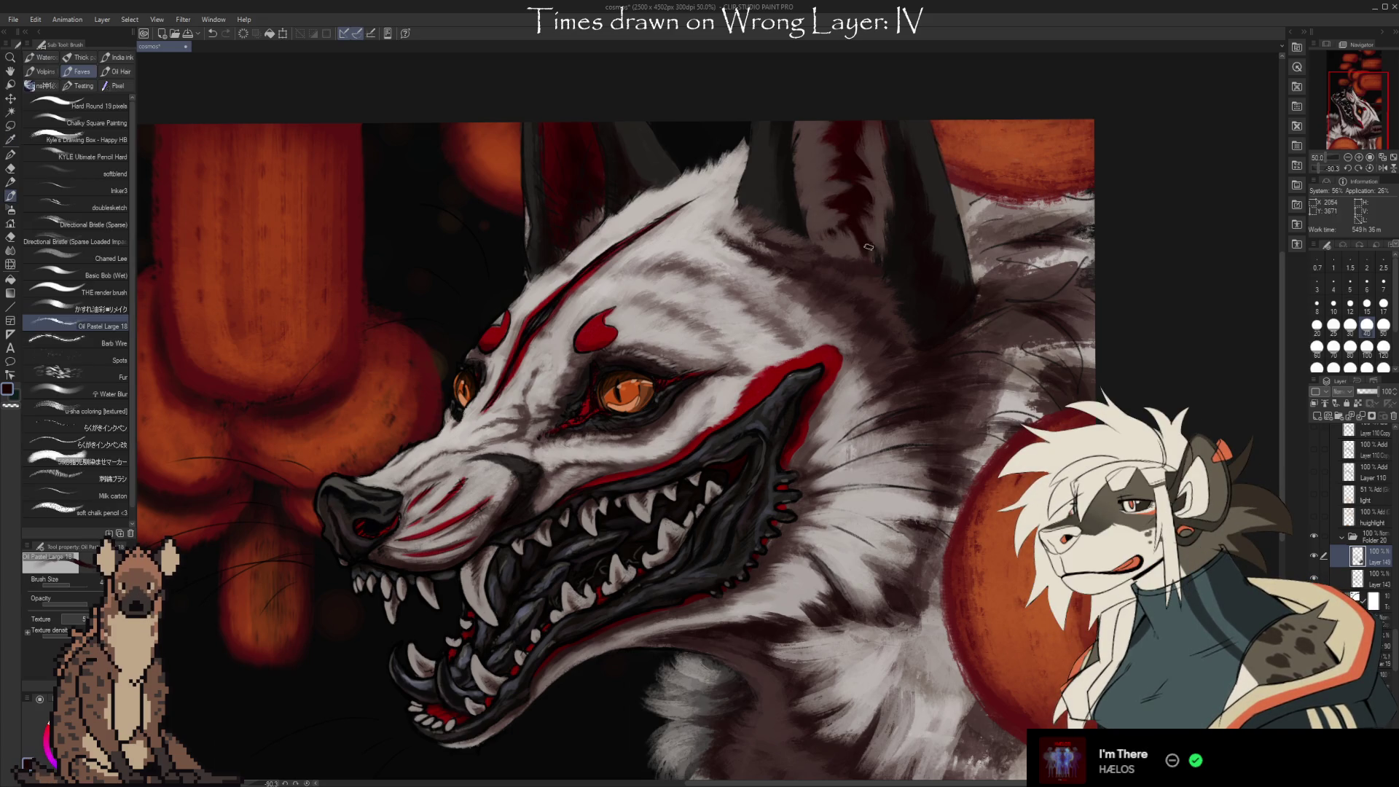
pyautogui.keyDown('alt'); pyautogui.click(861, 250); pyautogui.keyUp('alt')
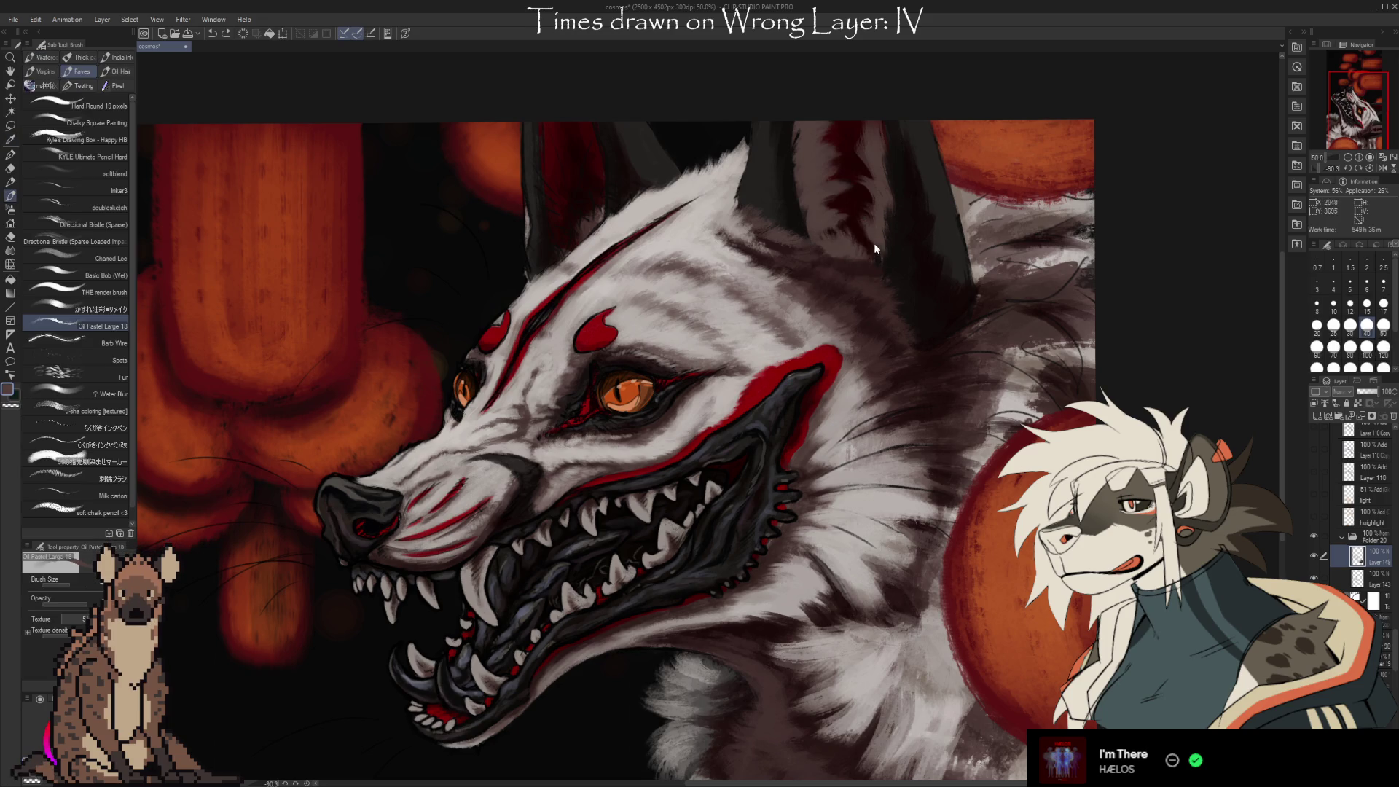
pyautogui.keyDown('alt'); pyautogui.click(890, 210); pyautogui.keyUp('alt')
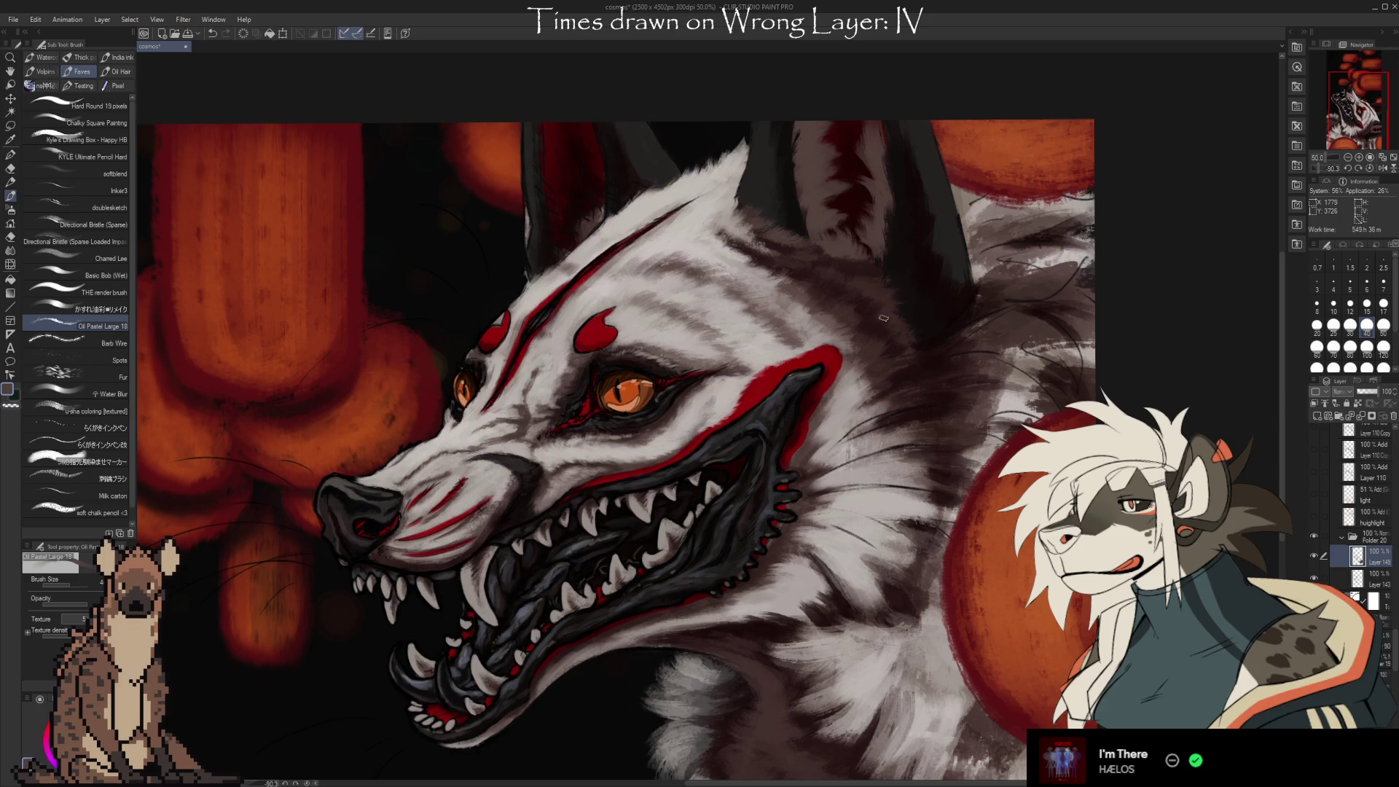
# At brush size 70, paint greyish-brown fur strokes on the forehead, cleaning up with the kneaded eraser.
pyautogui.scroll(2, 883, 318)
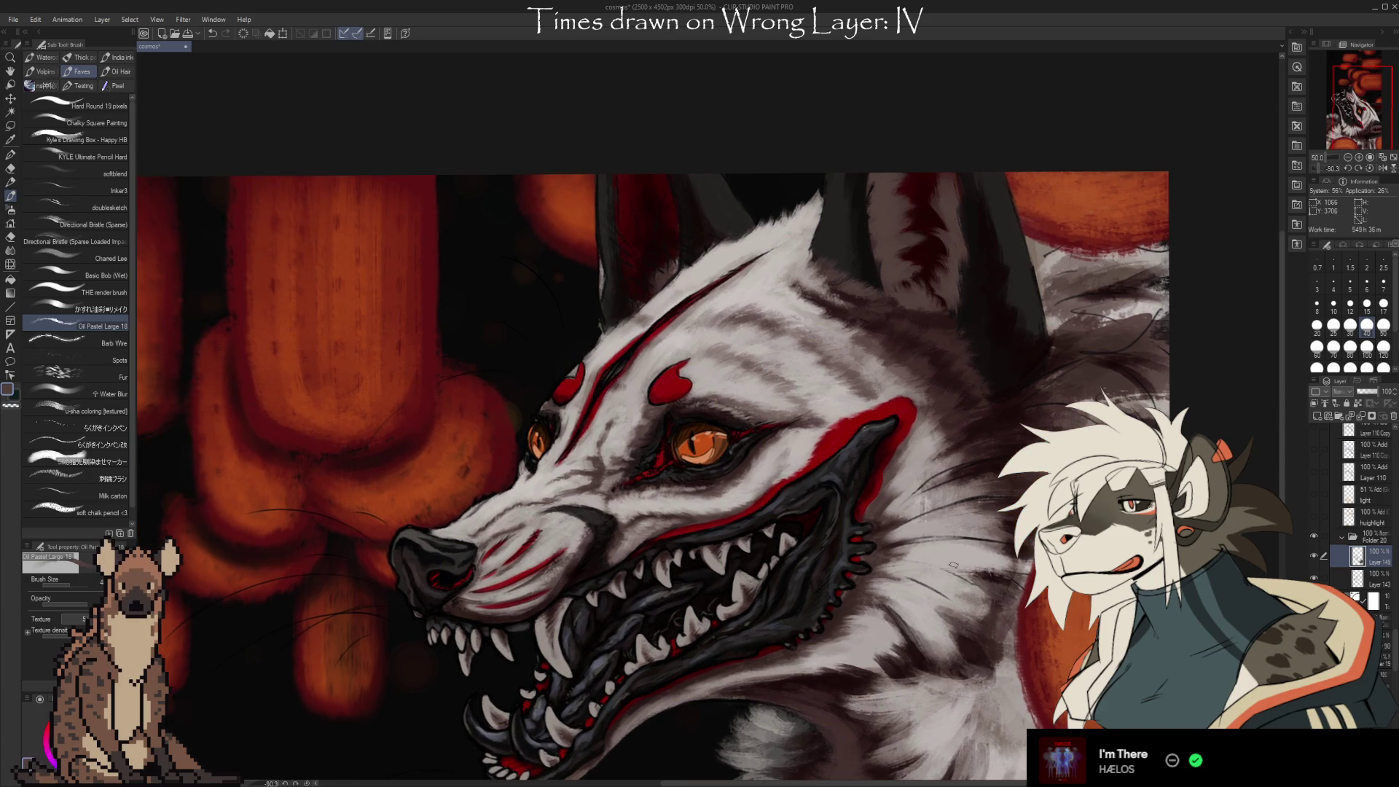
pyautogui.press(']')
pyautogui.press(']')
pyautogui.press(']')
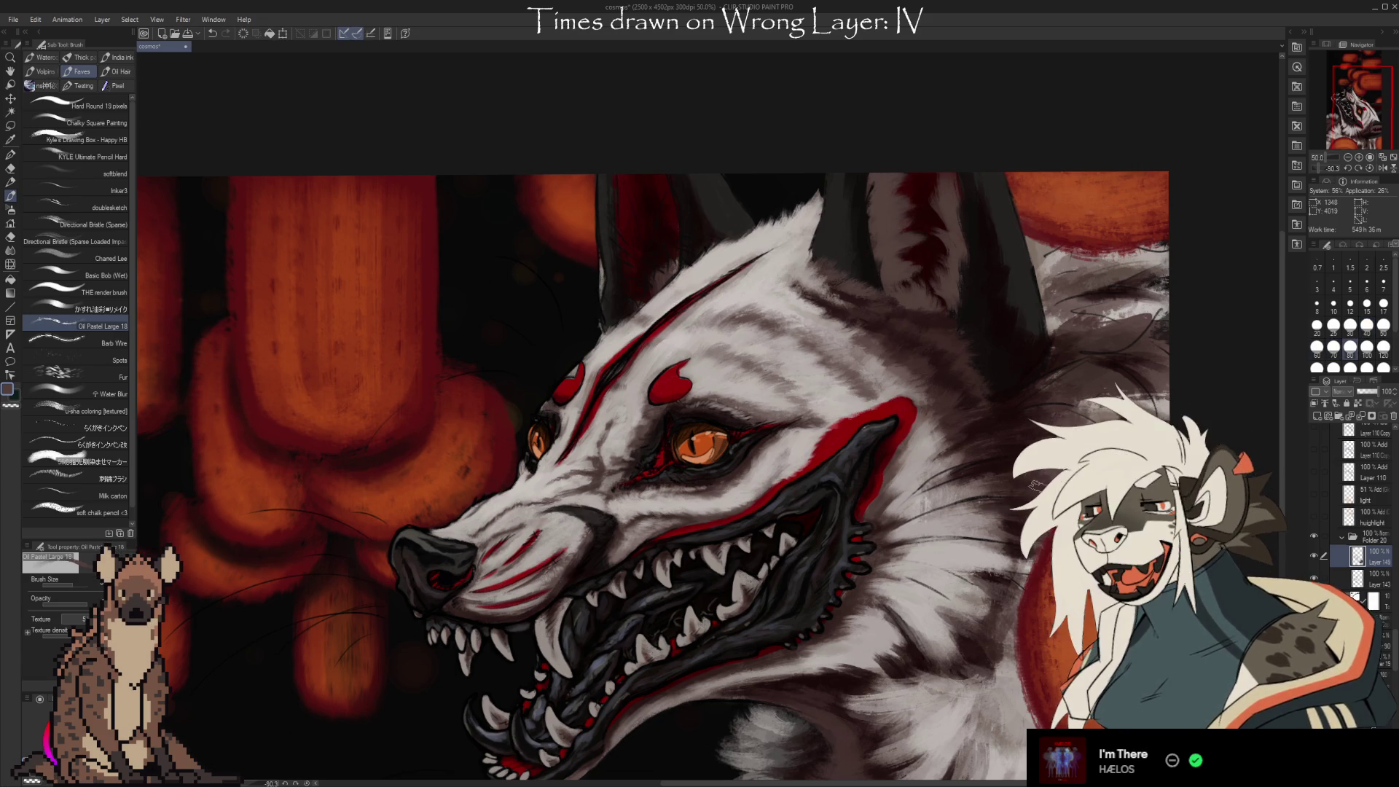
pyautogui.press('i')
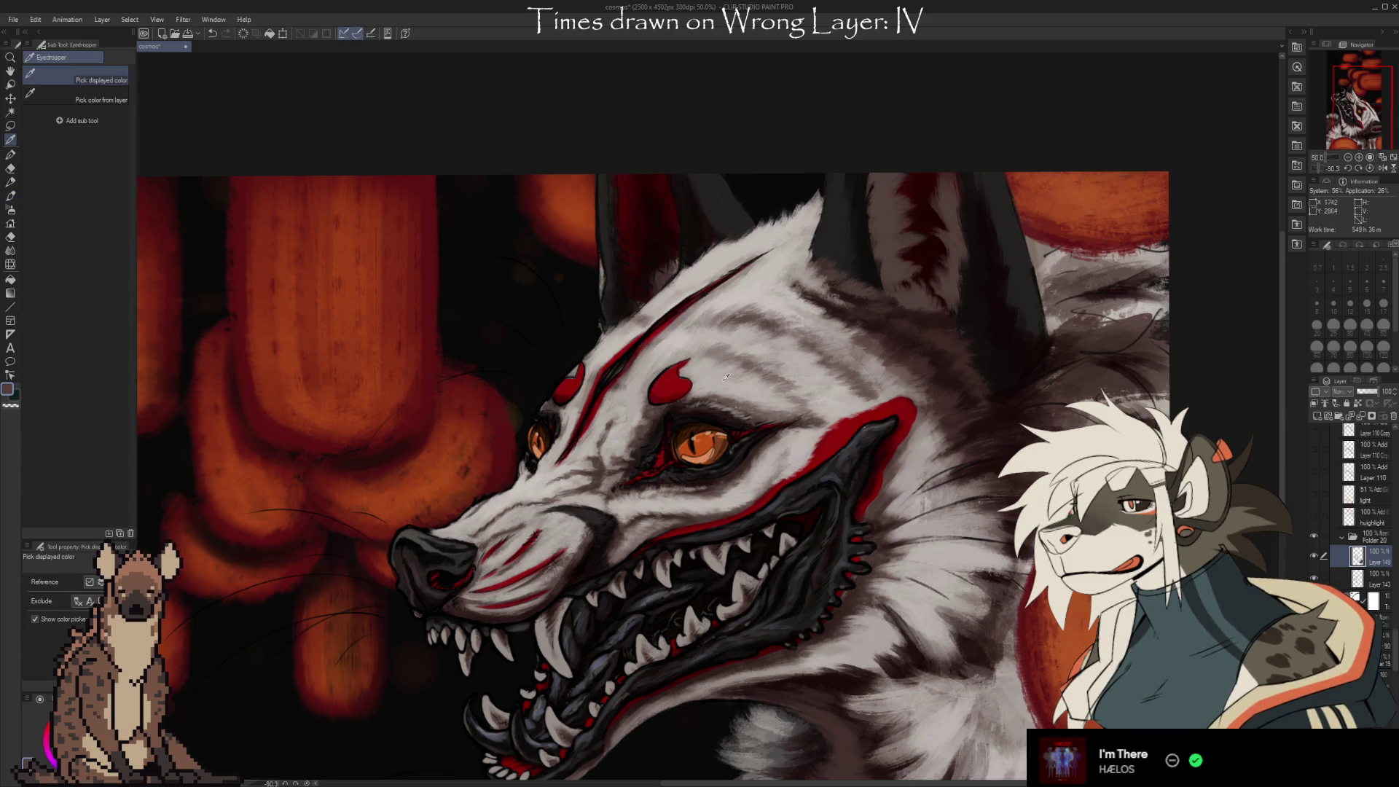
pyautogui.click(922, 361)
pyautogui.press('b')
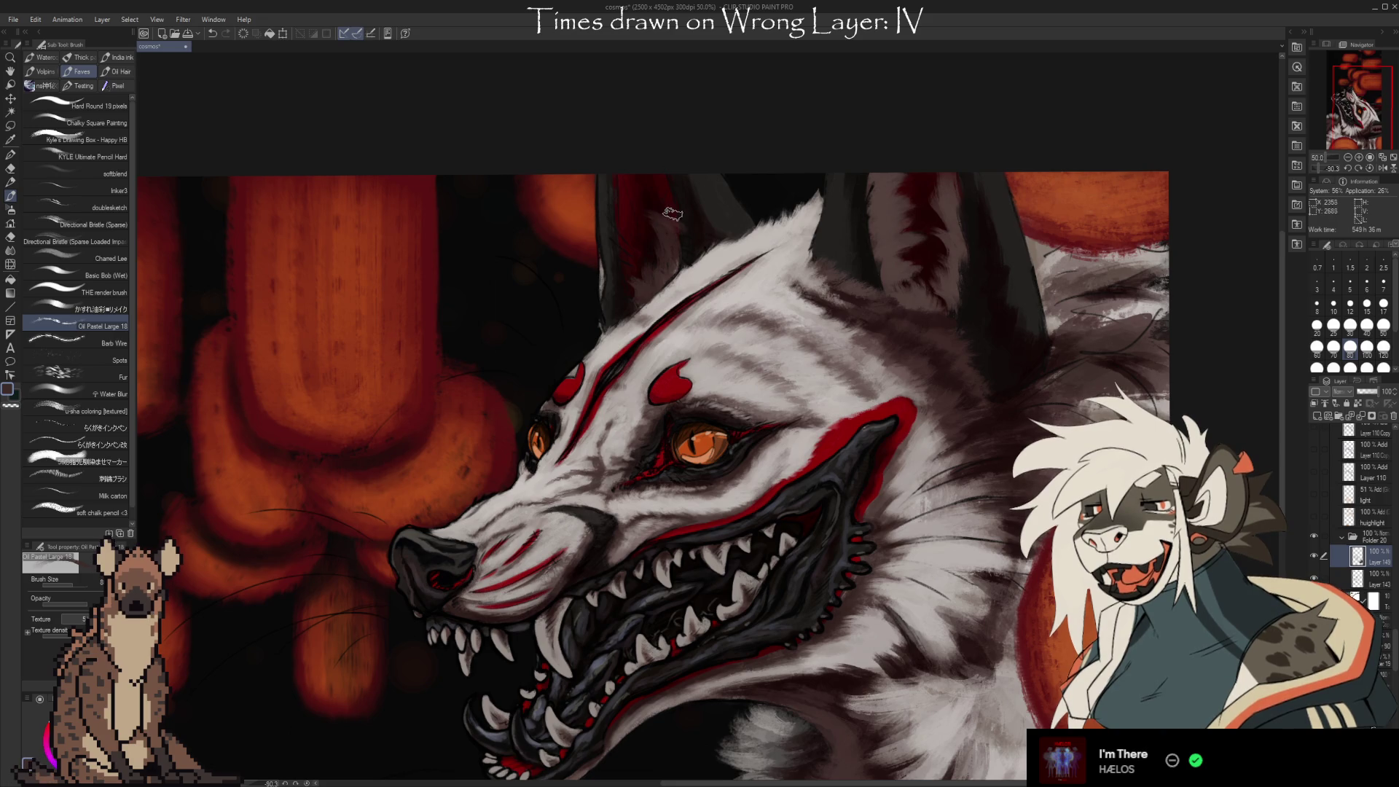
pyautogui.press('e')
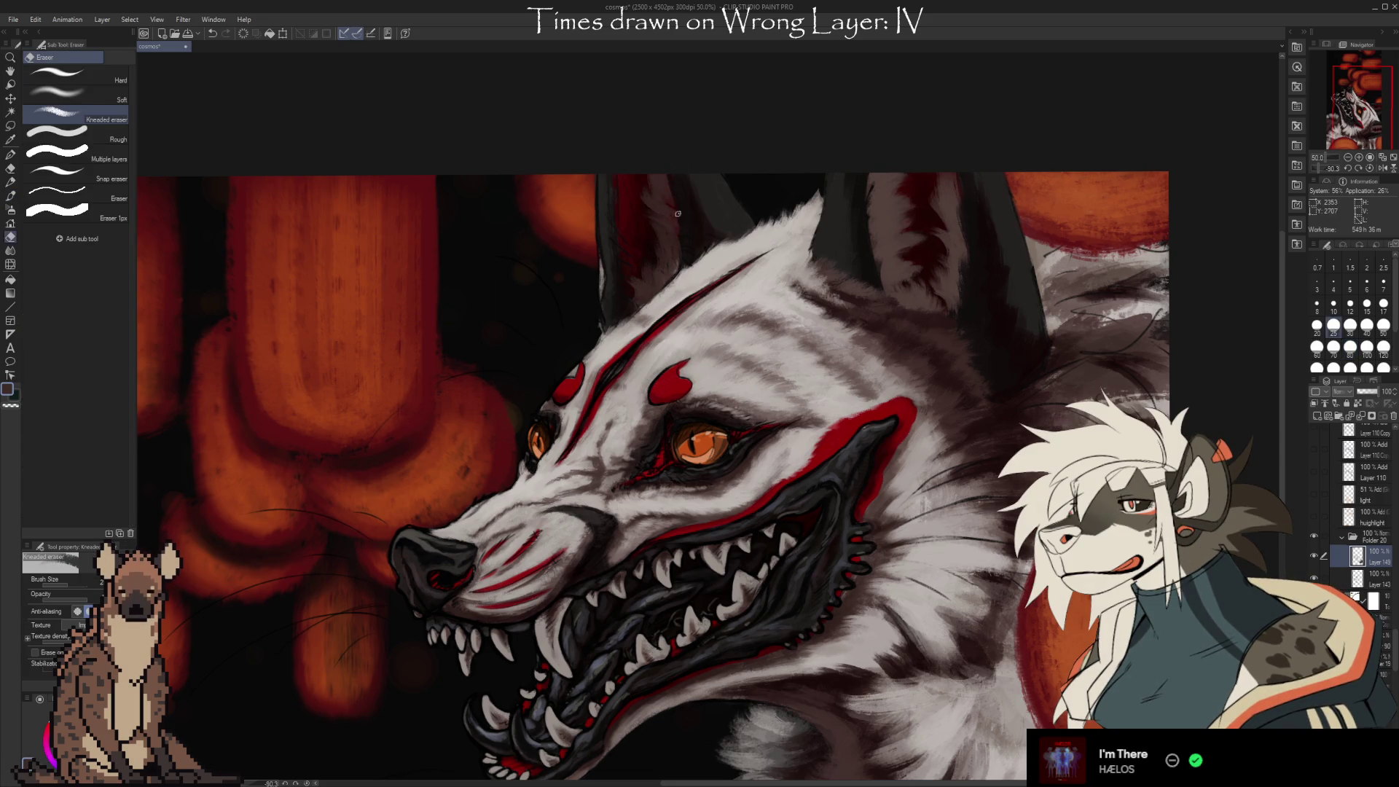
pyautogui.press('b')
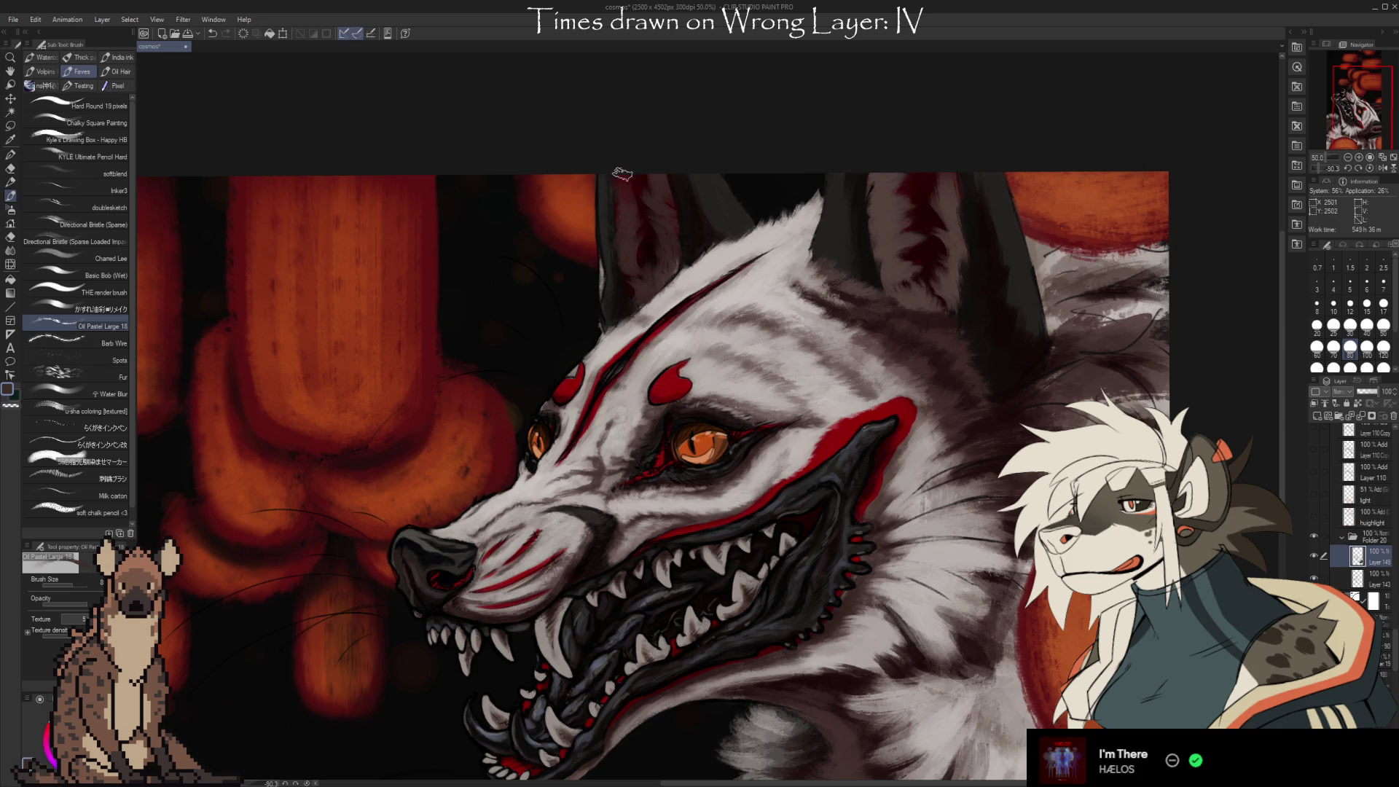
pyautogui.keyDown('alt'); pyautogui.click(631, 253); pyautogui.keyUp('alt')
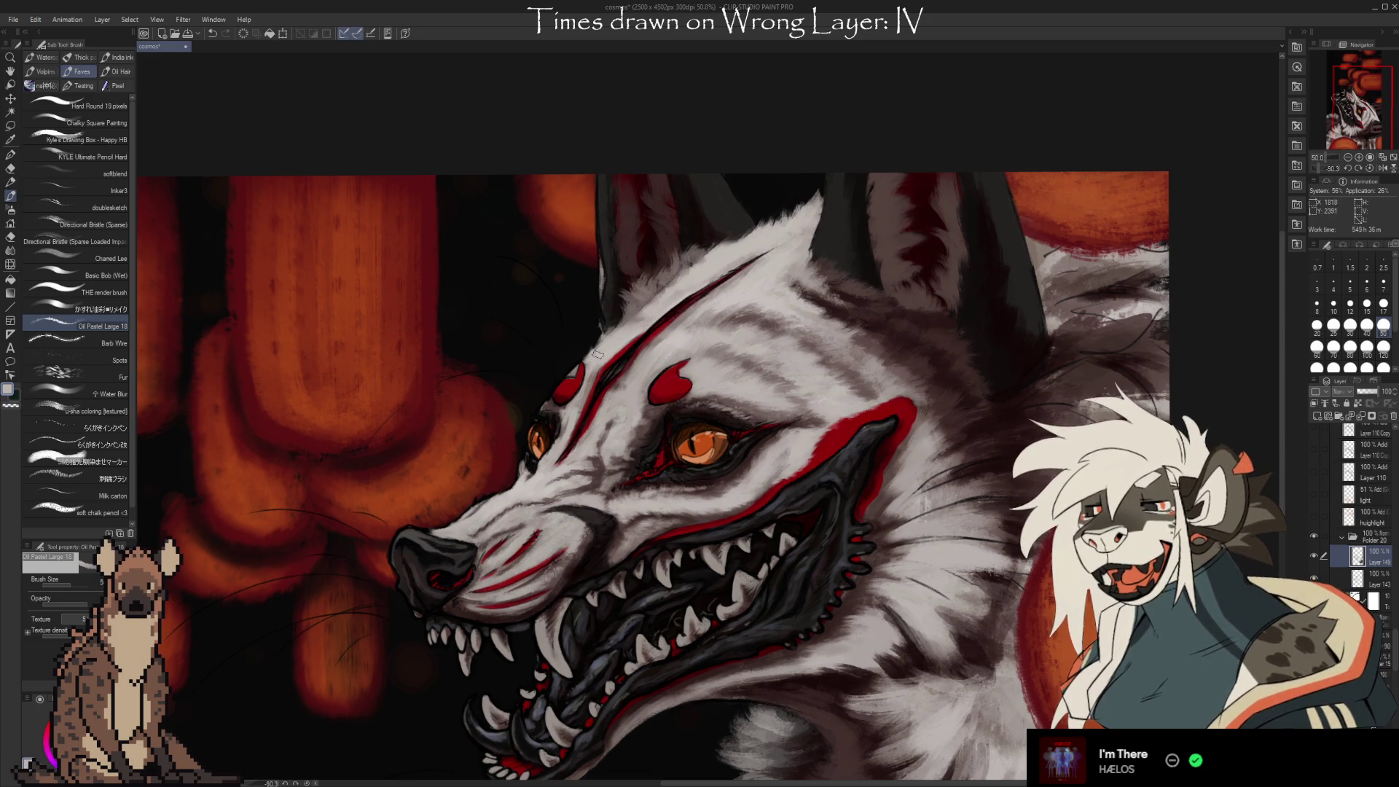
pyautogui.keyDown('alt'); pyautogui.click(640, 330); pyautogui.keyUp('alt')
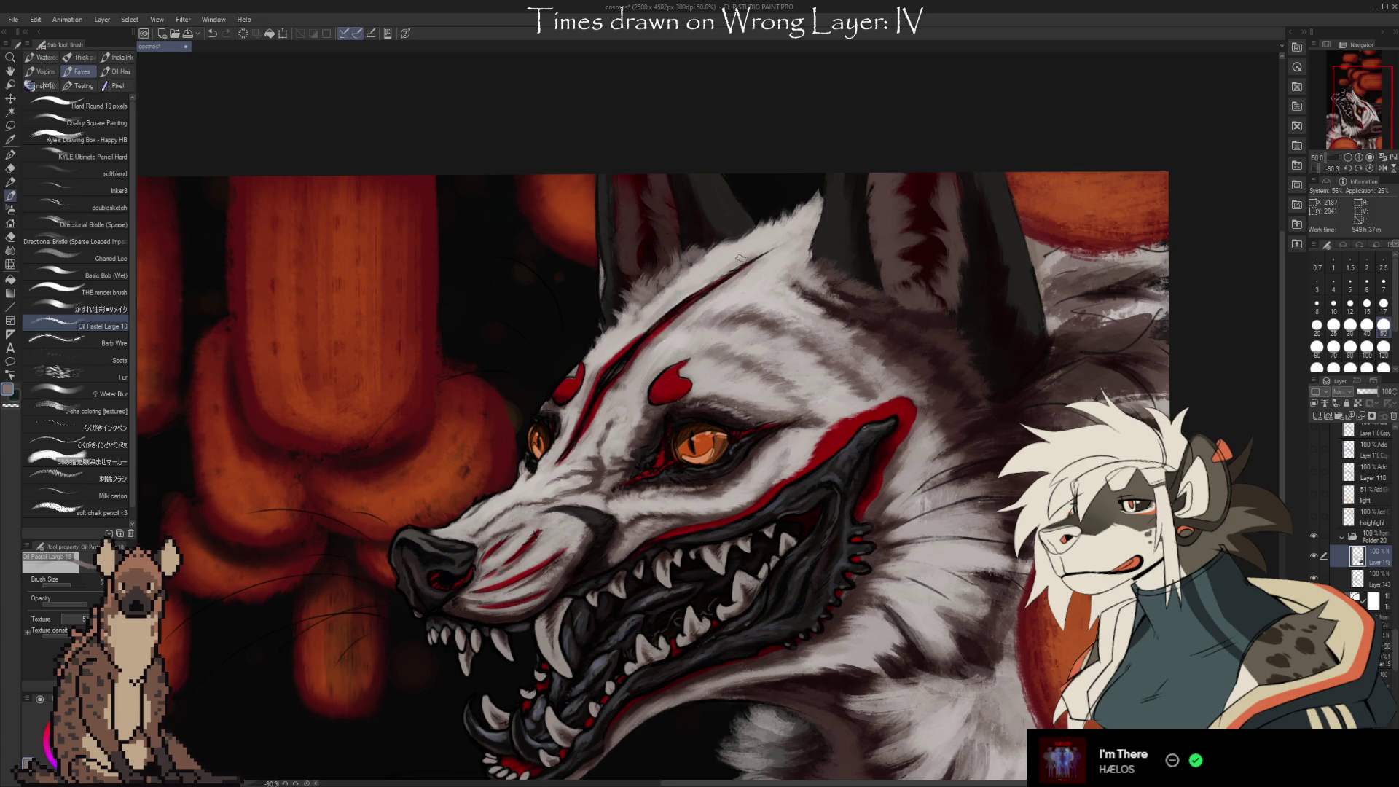
pyautogui.press('e')
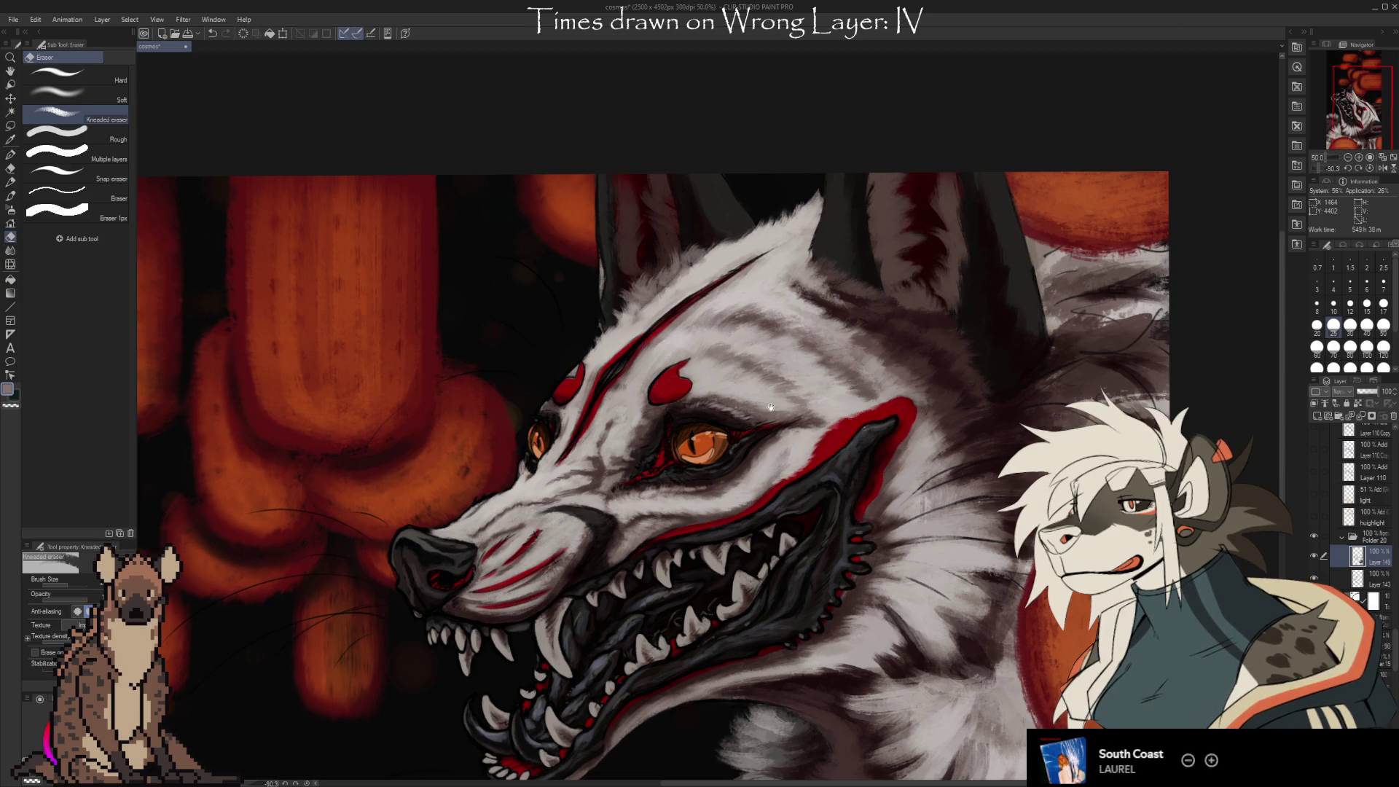
# Sample dark tones beside the ear and paint a dark-red stroke on it.
pyautogui.scroll(2, 884, 201)
pyautogui.press('i')
pyautogui.keyDown('alt'); pyautogui.click(884, 201); pyautogui.keyUp('alt')
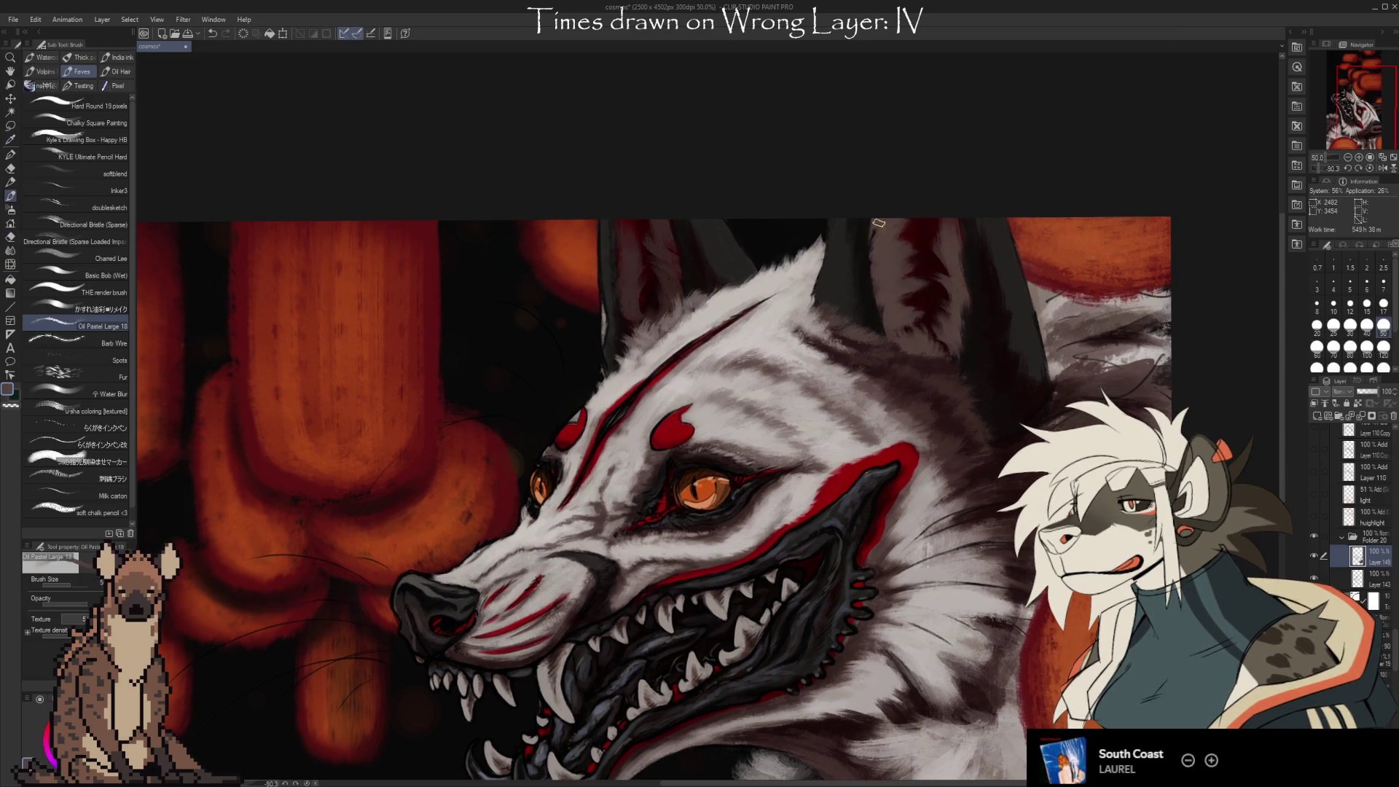
pyautogui.click(919, 240)
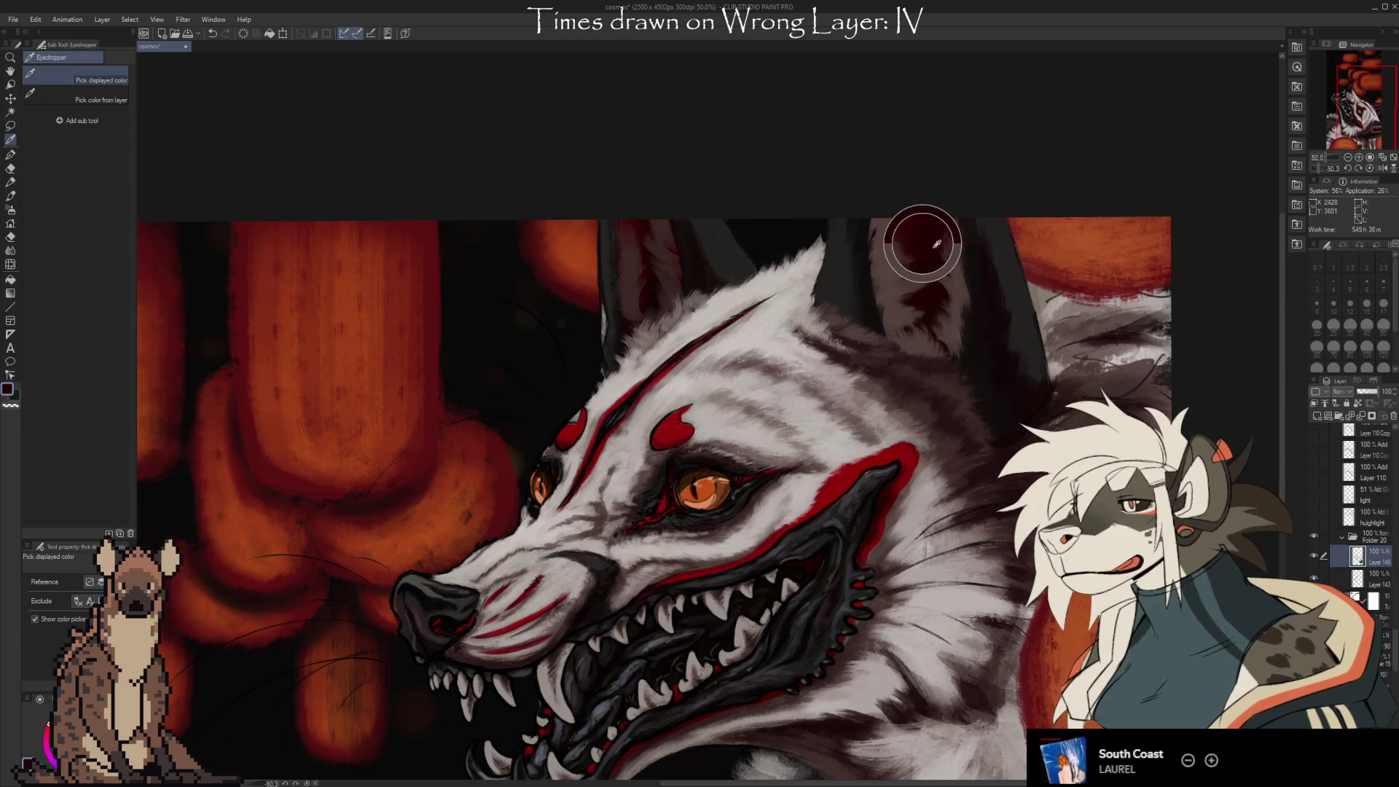
pyautogui.press('b')
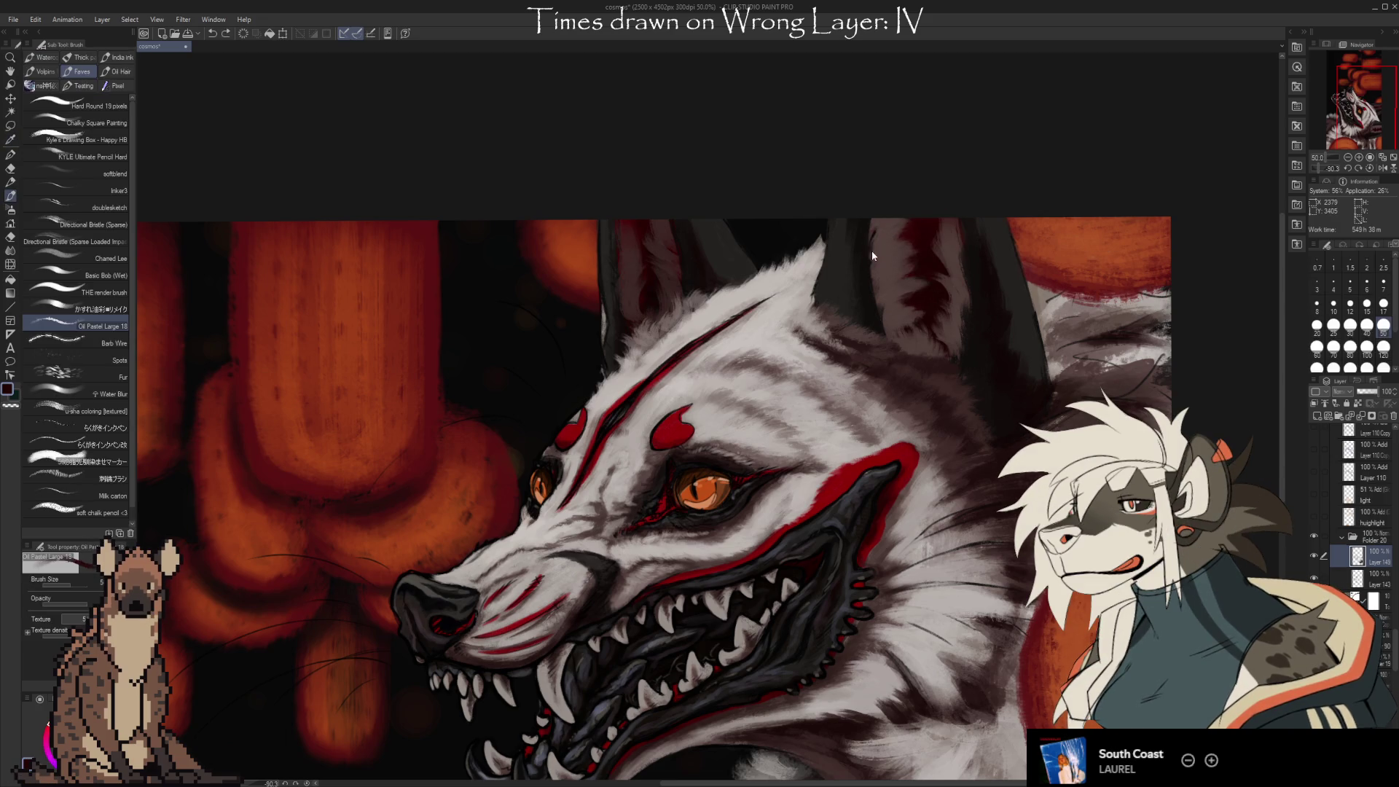
pyautogui.moveTo(886, 248); pyautogui.dragTo(871, 261)
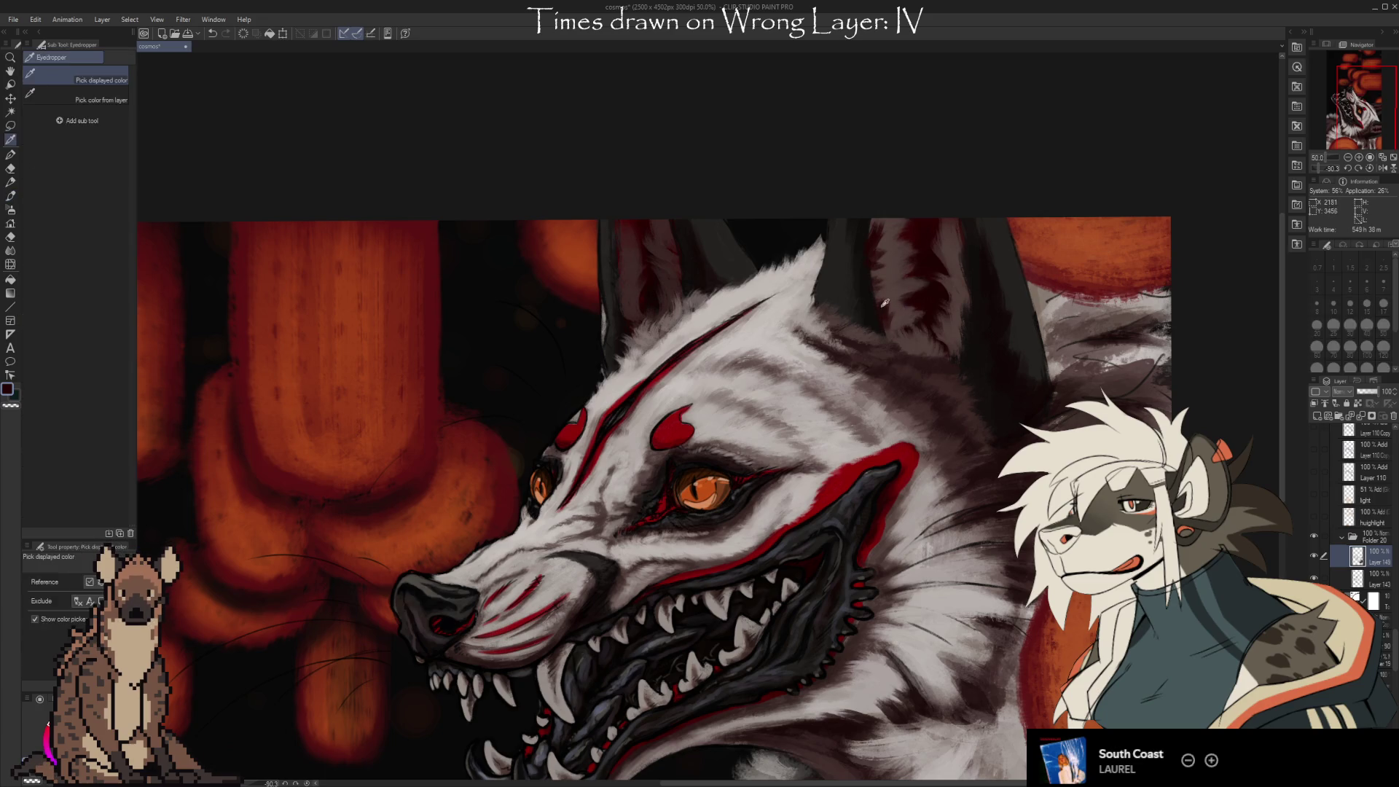
# Sample light grey fur, enlarge the brush to 70, and paint a whitish fur stroke behind the ear.
pyautogui.keyDown('alt'); pyautogui.click(876, 313); pyautogui.keyUp('alt')
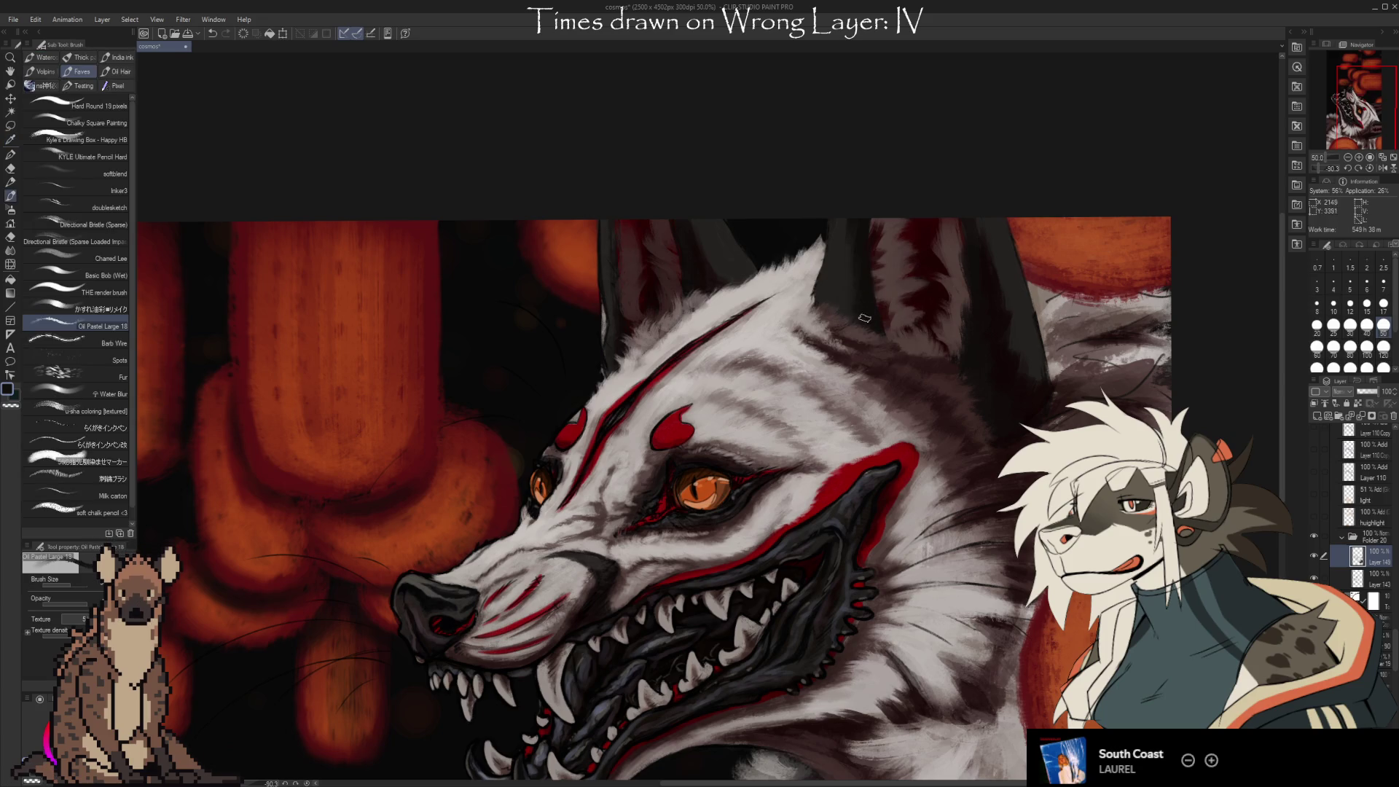
pyautogui.keyDown('alt'); pyautogui.click(848, 290); pyautogui.keyUp('alt')
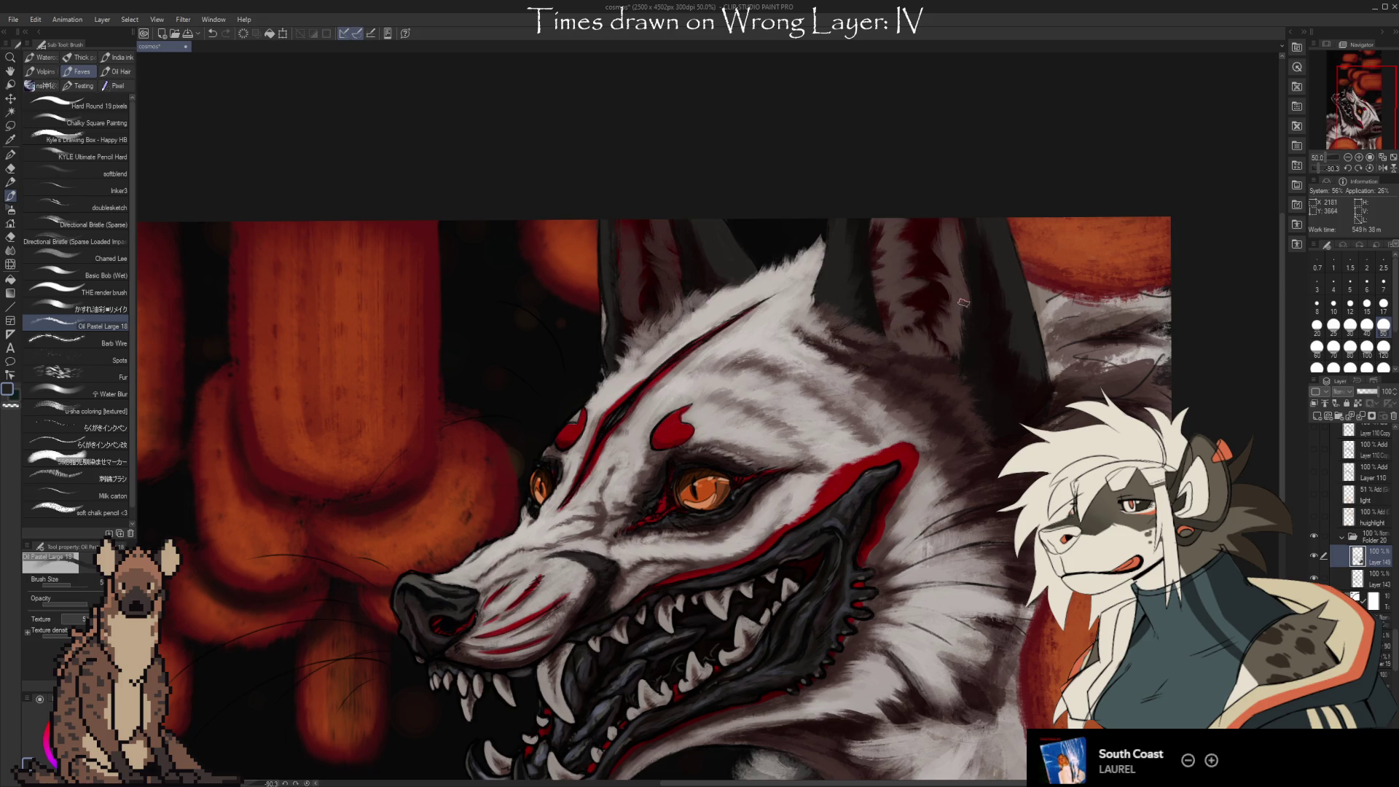
pyautogui.press(']')
pyautogui.press(']')
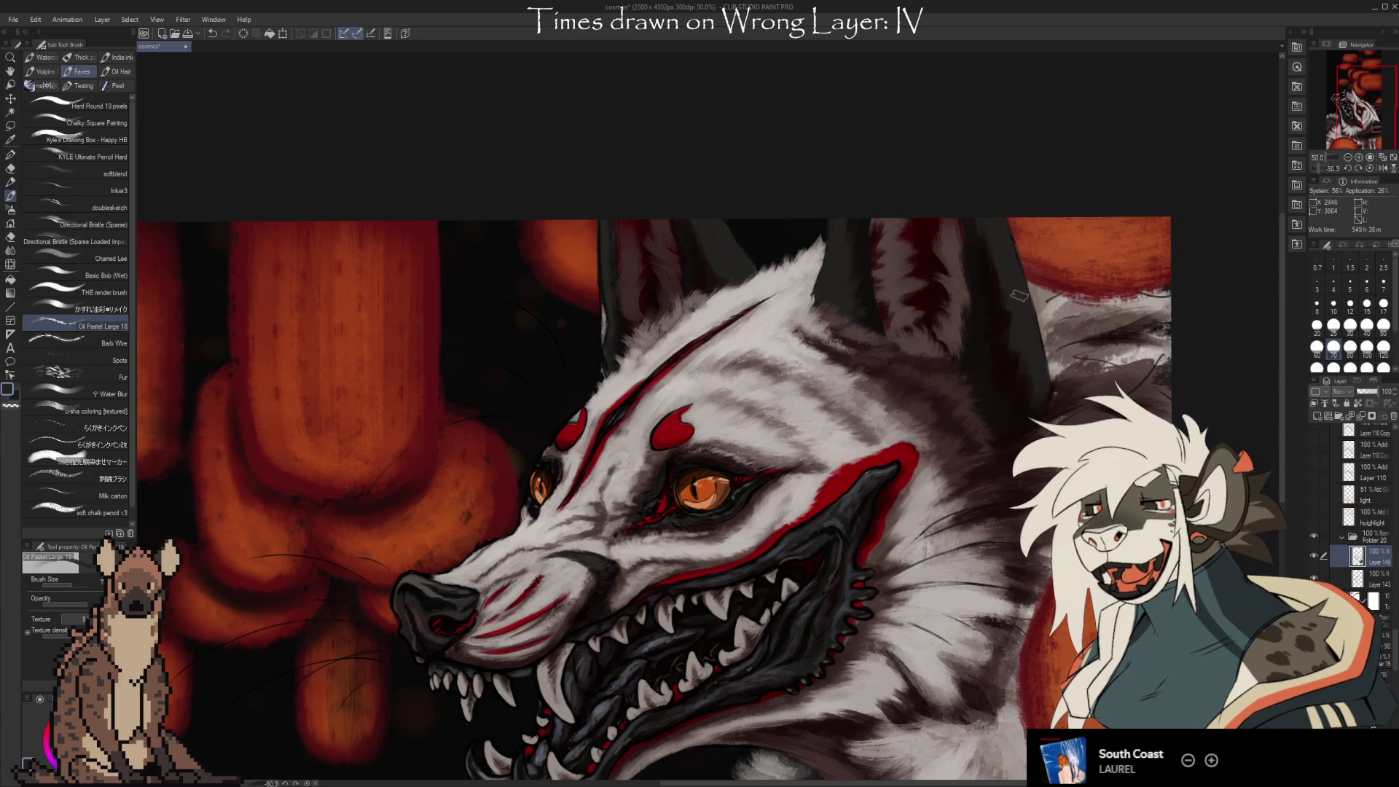
pyautogui.keyDown('alt'); pyautogui.click(1043, 305); pyautogui.keyUp('alt')
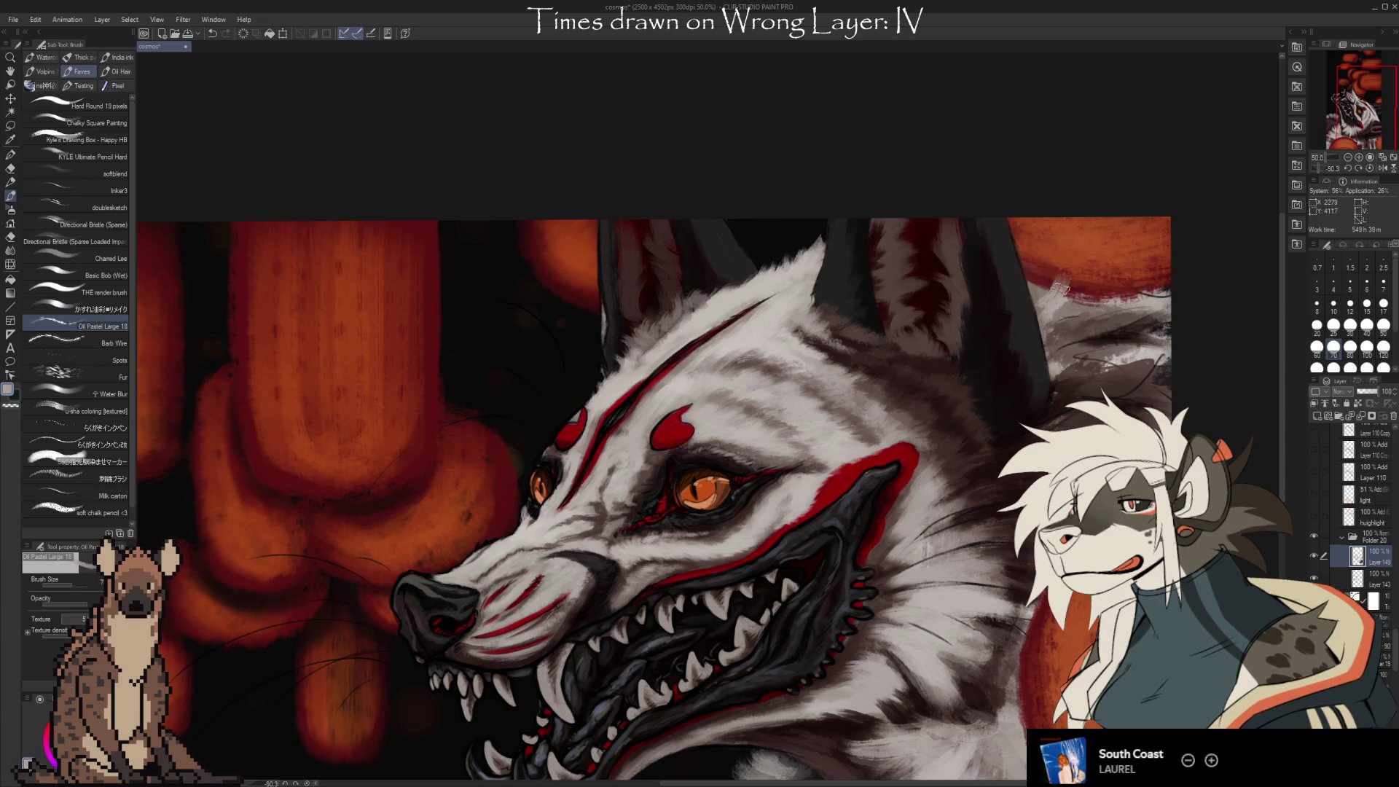
pyautogui.keyDown('alt'); pyautogui.click(1043, 291); pyautogui.keyUp('alt')
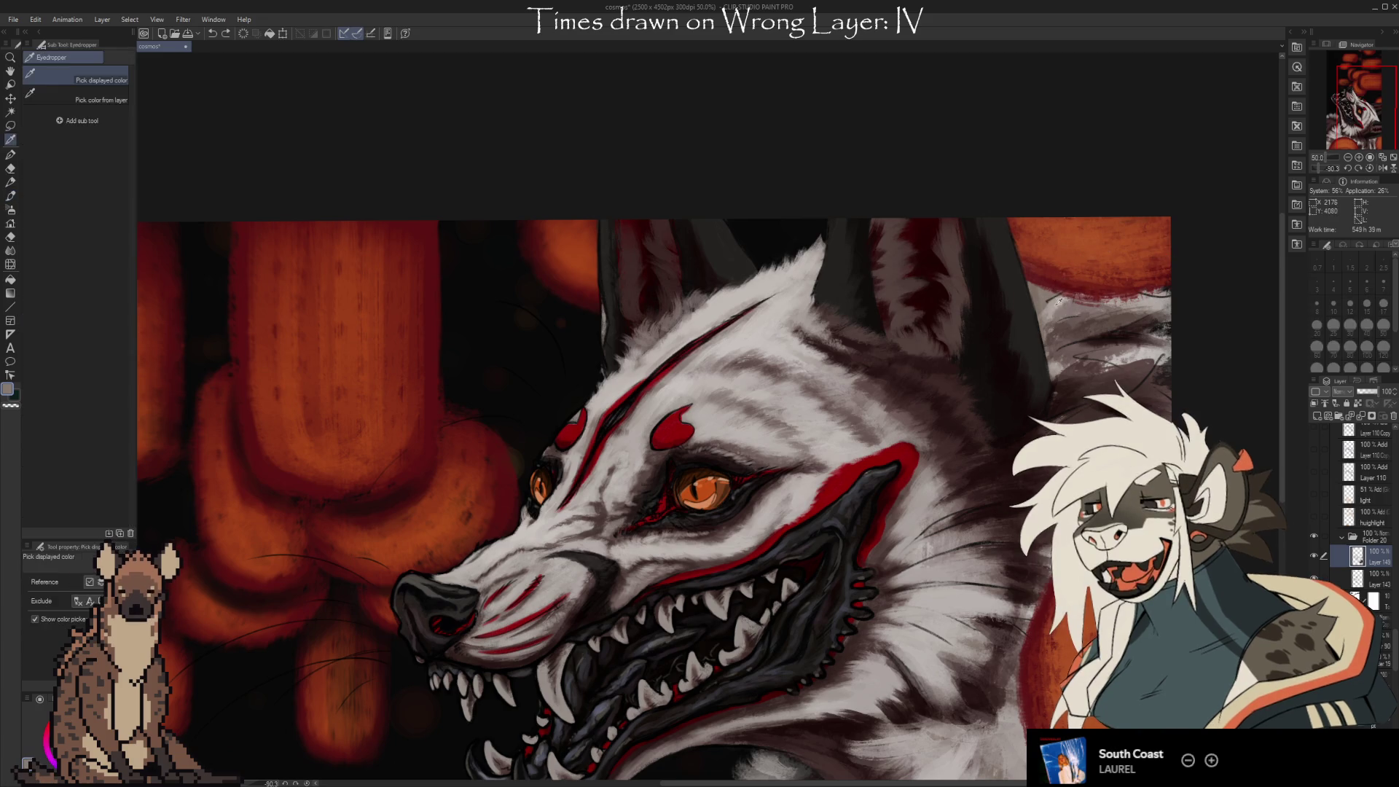
pyautogui.moveTo(1060, 270); pyautogui.dragTo(1050, 306)
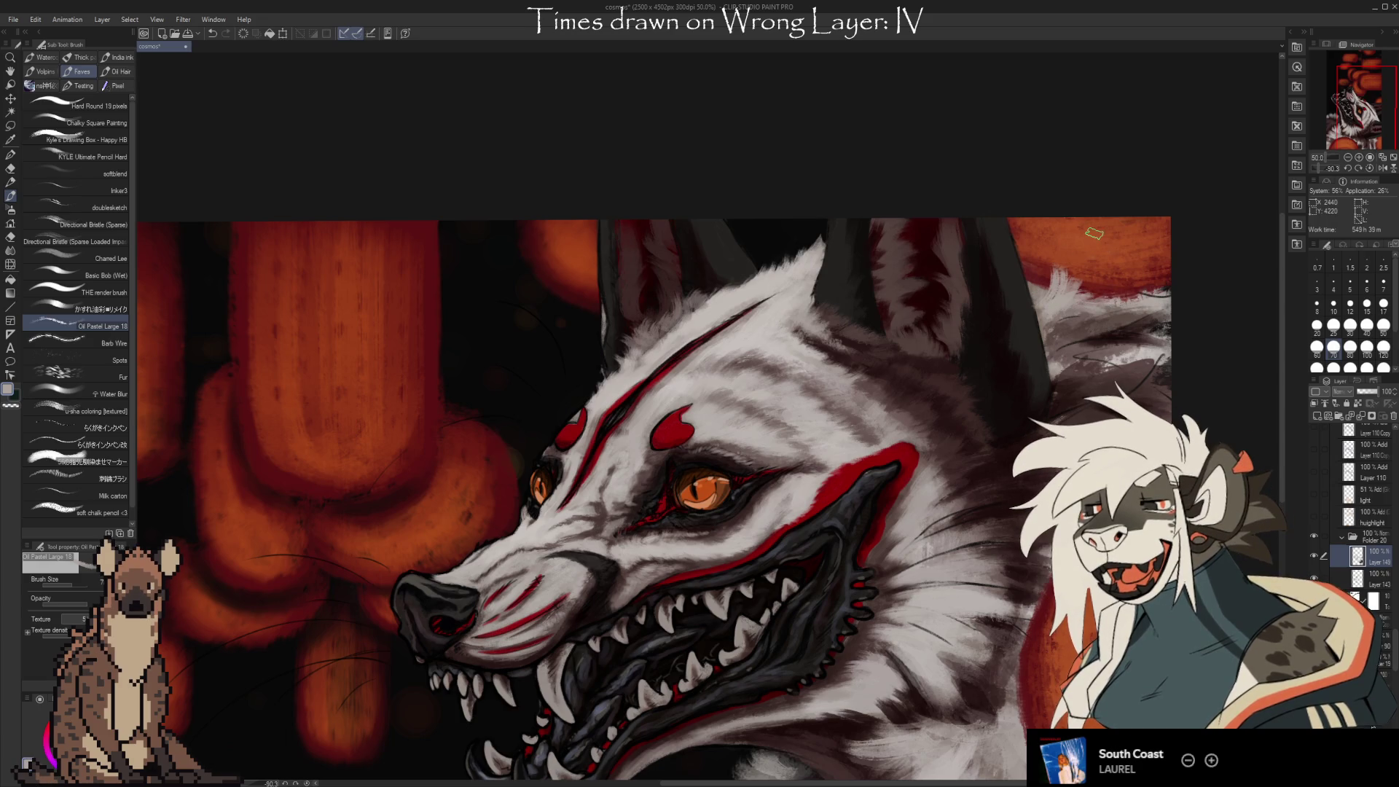
# Raise the brush to 120, pick the light grey fur colour, and pan toward the back of the head.
pyautogui.press(']')
pyautogui.press(']')
pyautogui.press(']')
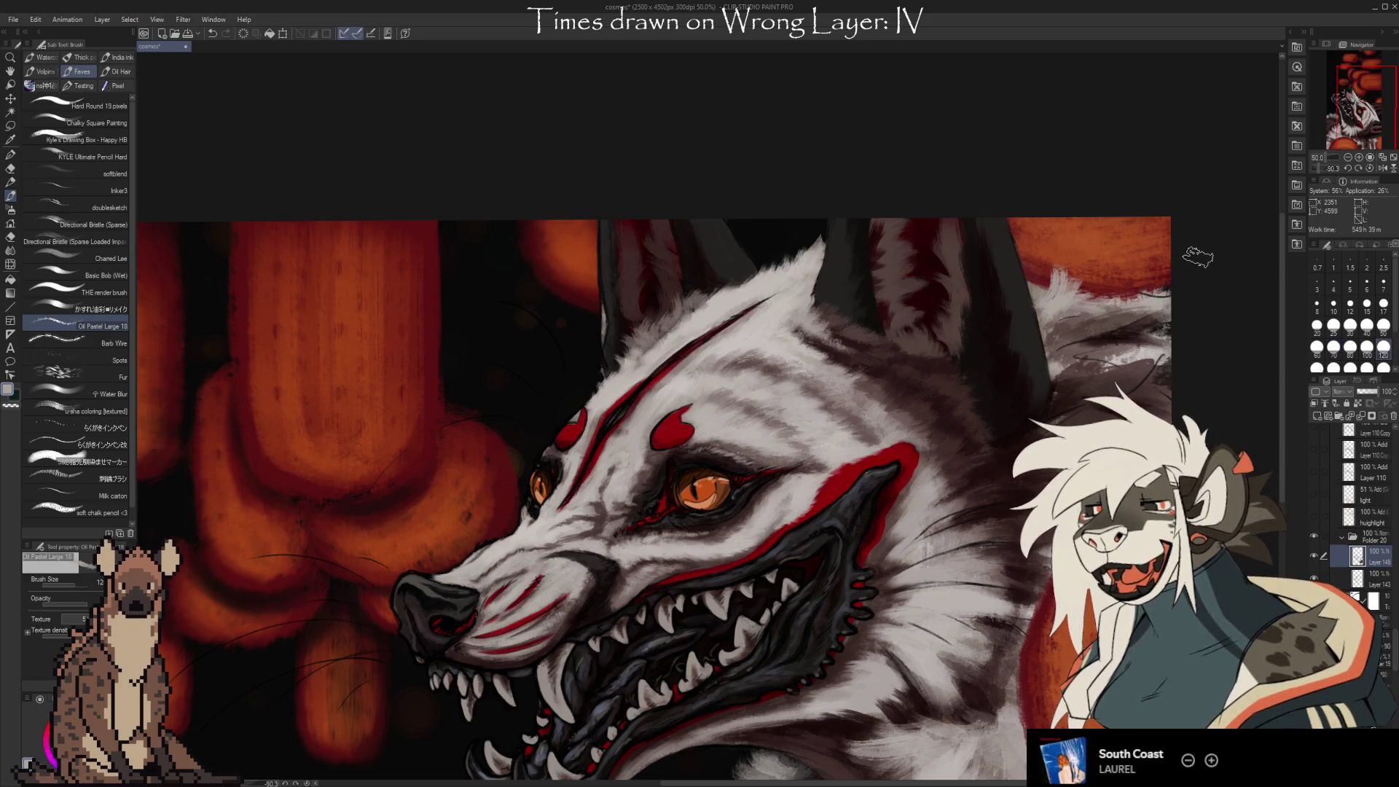
pyautogui.press('i')
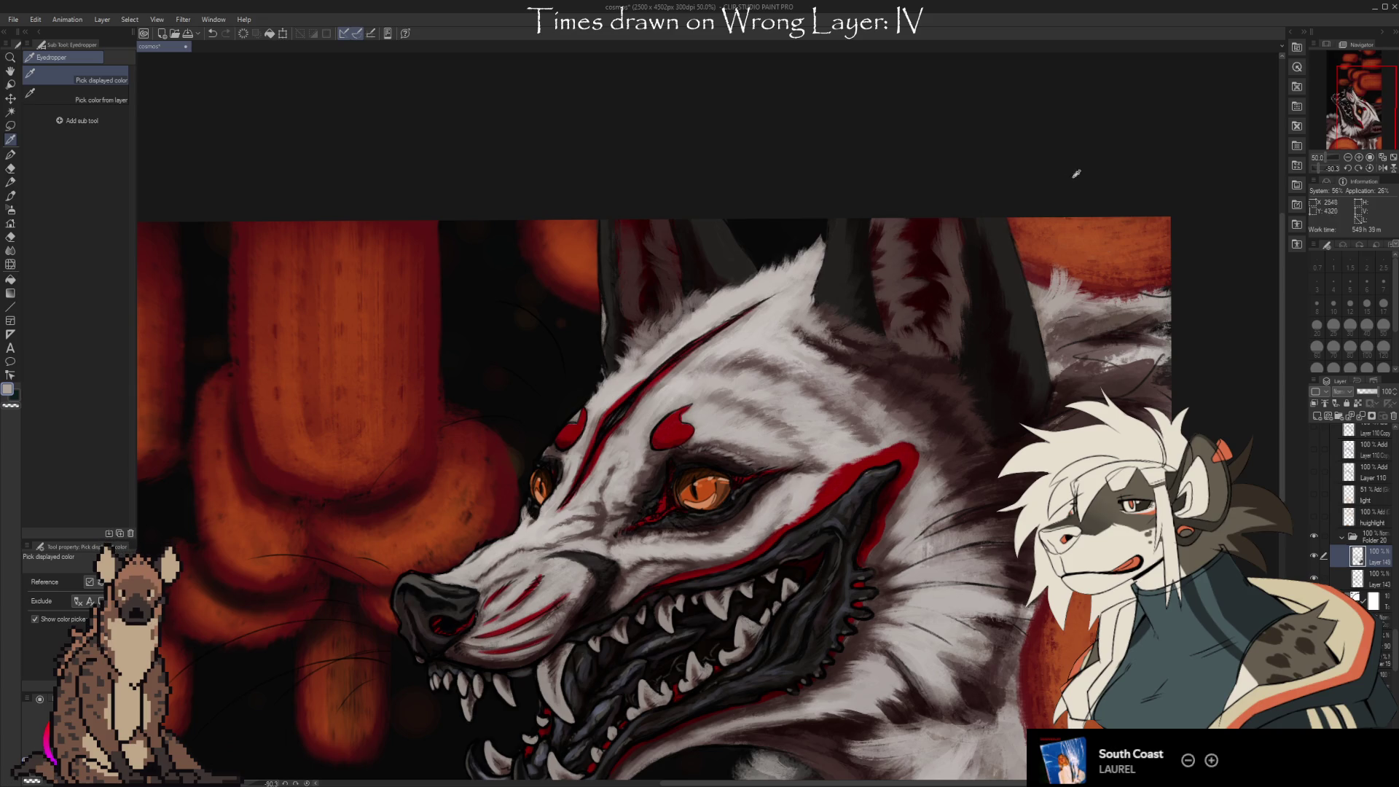
pyautogui.click(1128, 329)
pyautogui.press('b')
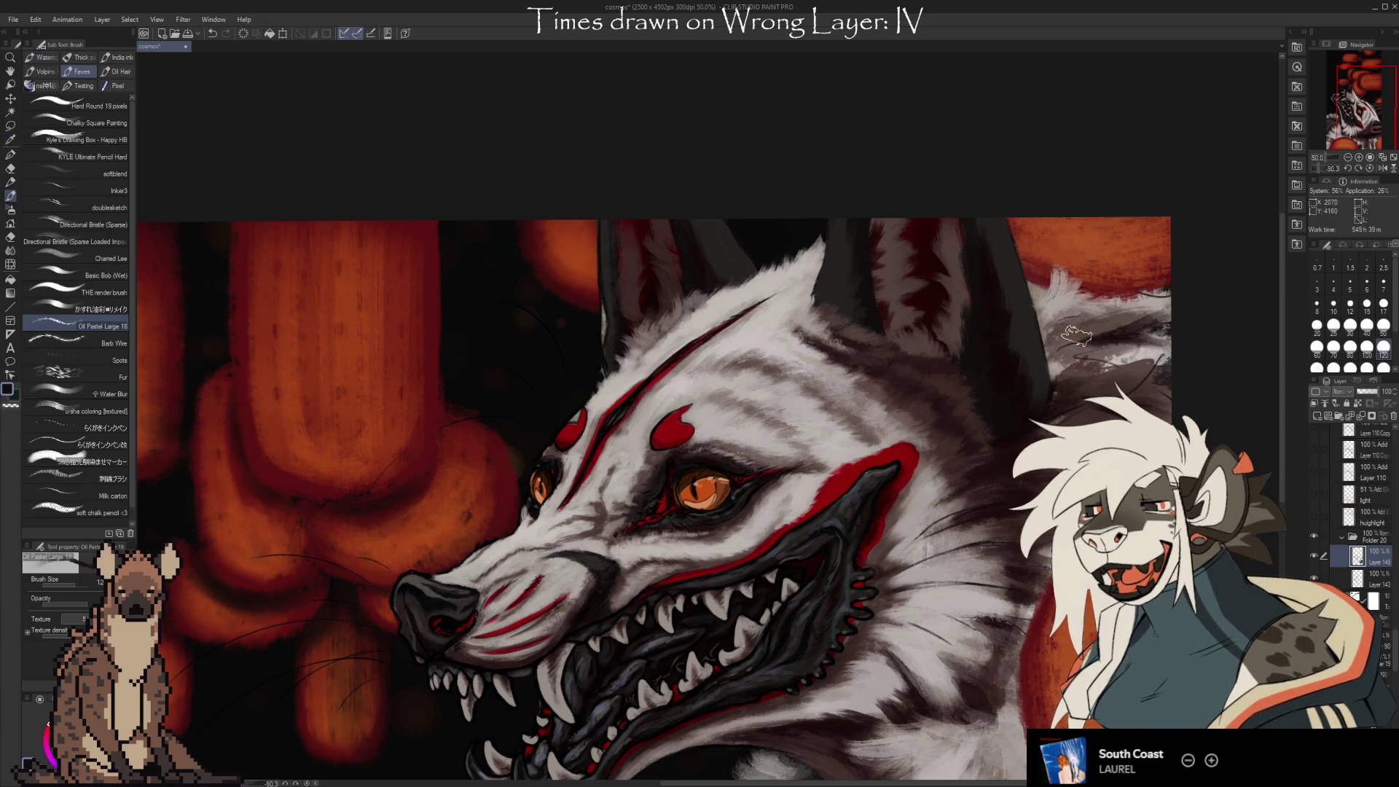
pyautogui.keyDown('alt'); pyautogui.click(1102, 322); pyautogui.keyUp('alt')
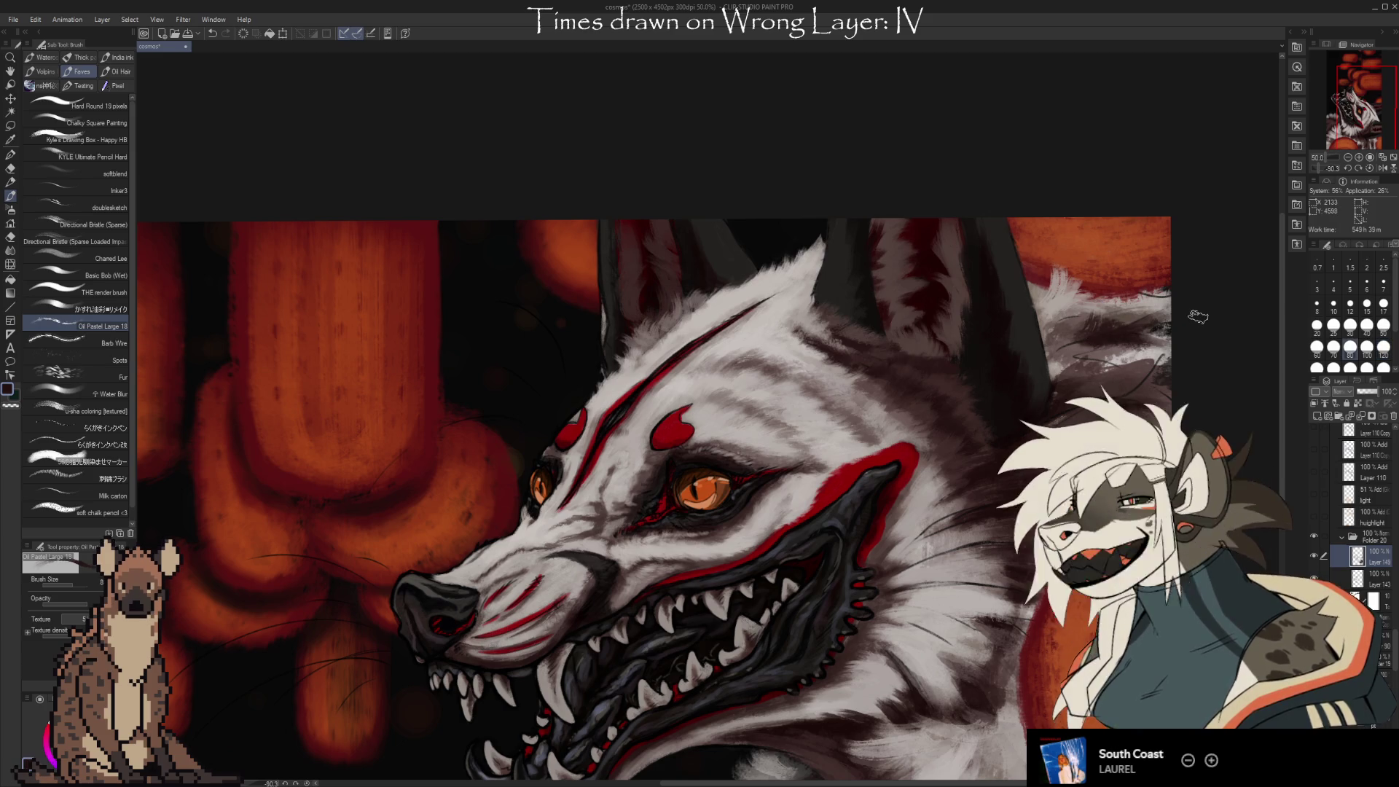
pyautogui.keyDown('alt'); pyautogui.click(1079, 337); pyautogui.keyUp('alt')
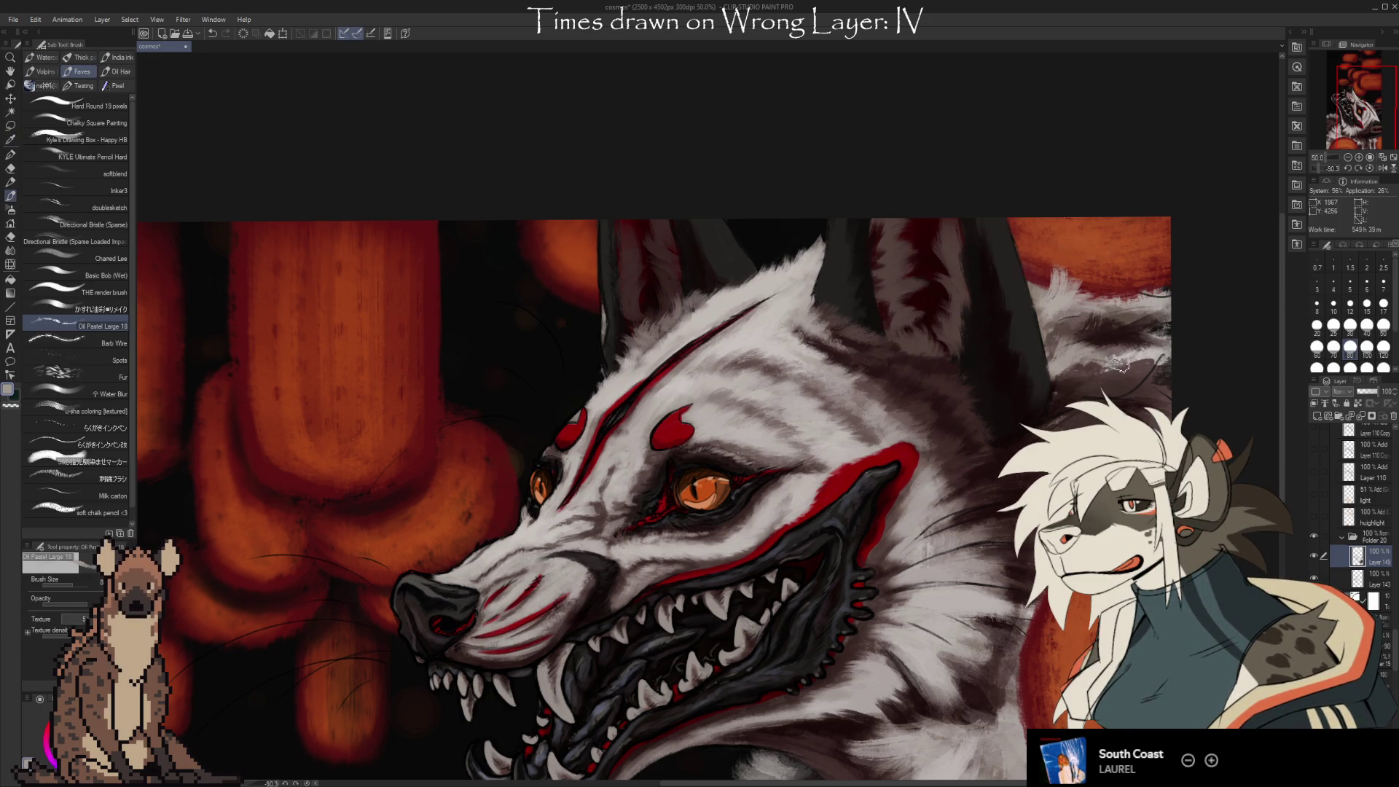
pyautogui.press(']')
pyautogui.press(']')
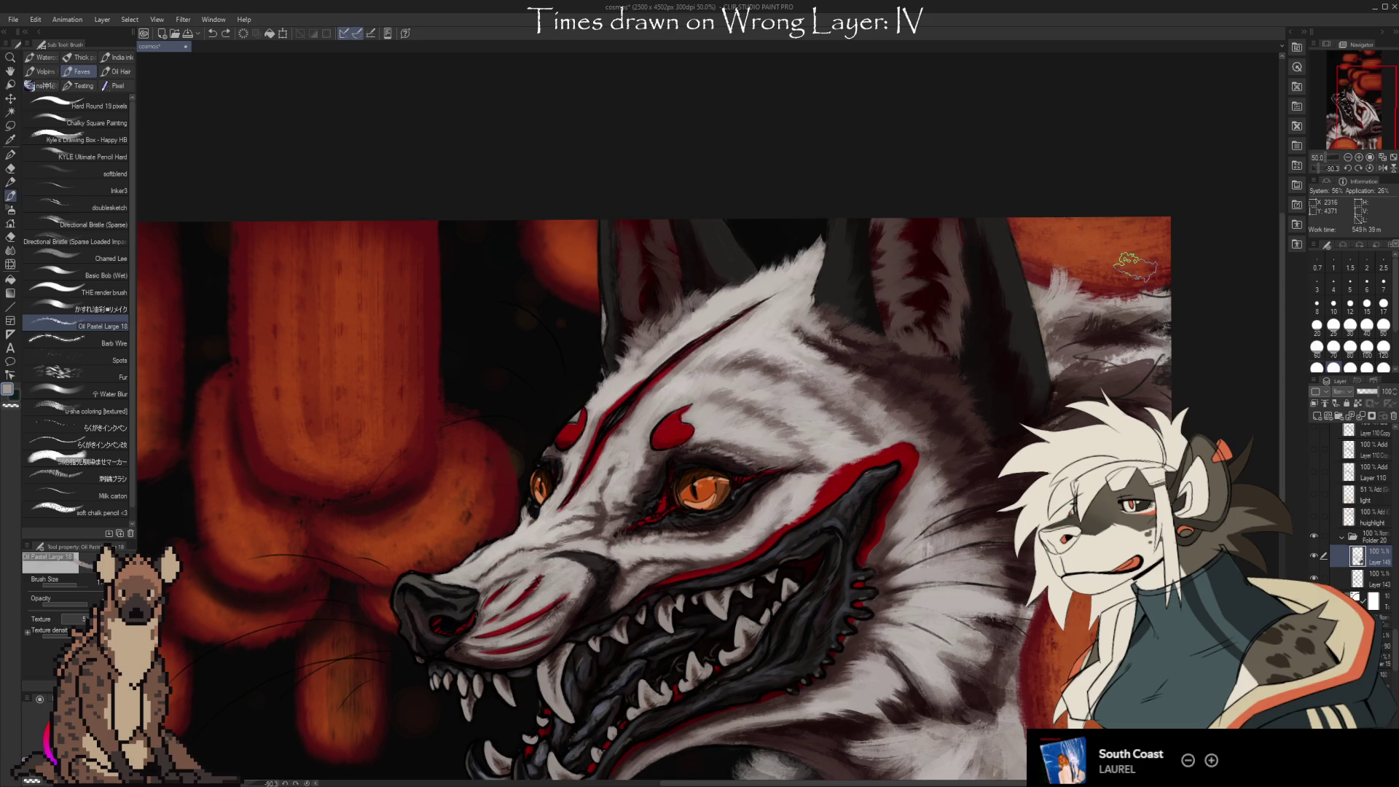
pyautogui.moveTo(1032, 699); pyautogui.dragTo(1073, 616)
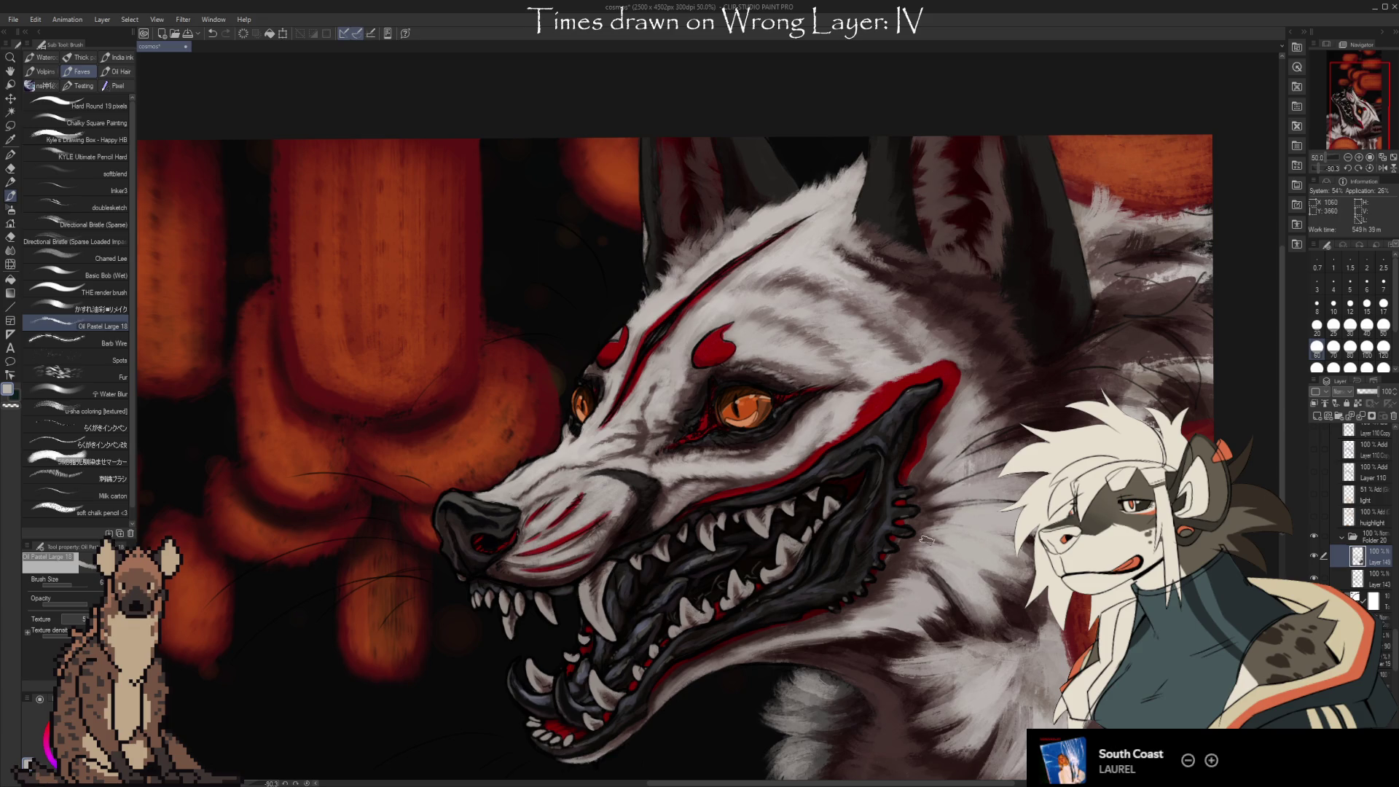
# Swap colours, then sample the light grey tone from the white fur.
pyautogui.press('c')
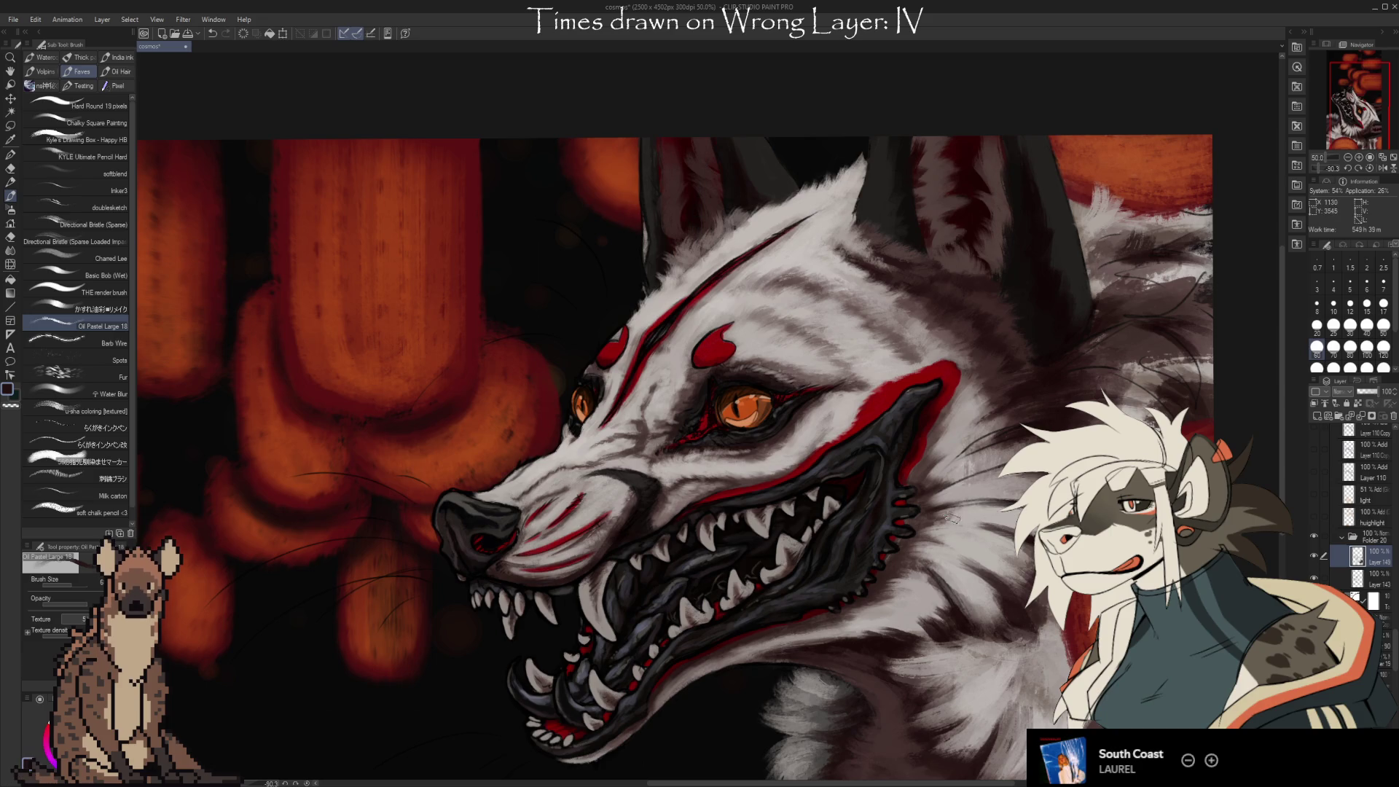
pyautogui.keyDown('alt'); pyautogui.click(978, 510); pyautogui.keyUp('alt')
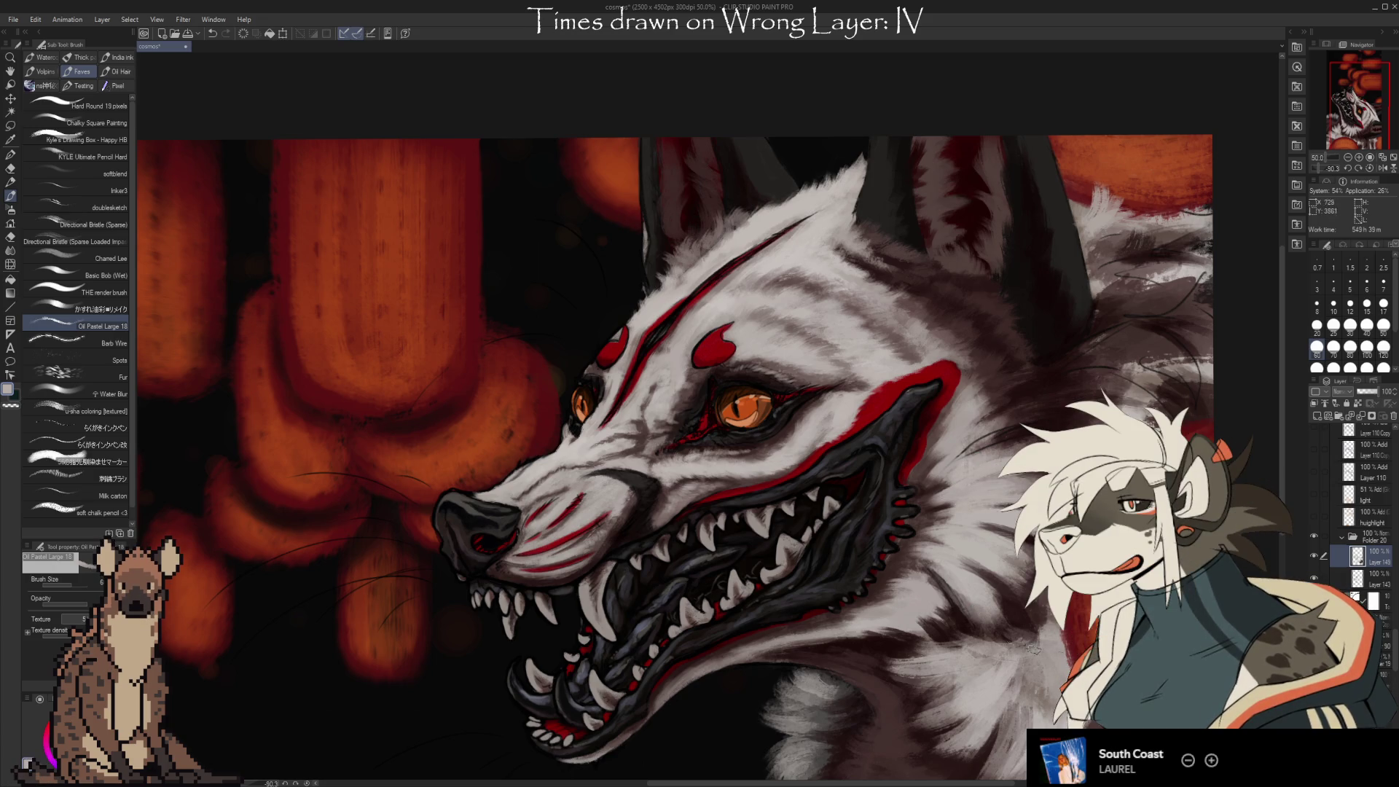
pyautogui.scroll(-2, 895, 636)
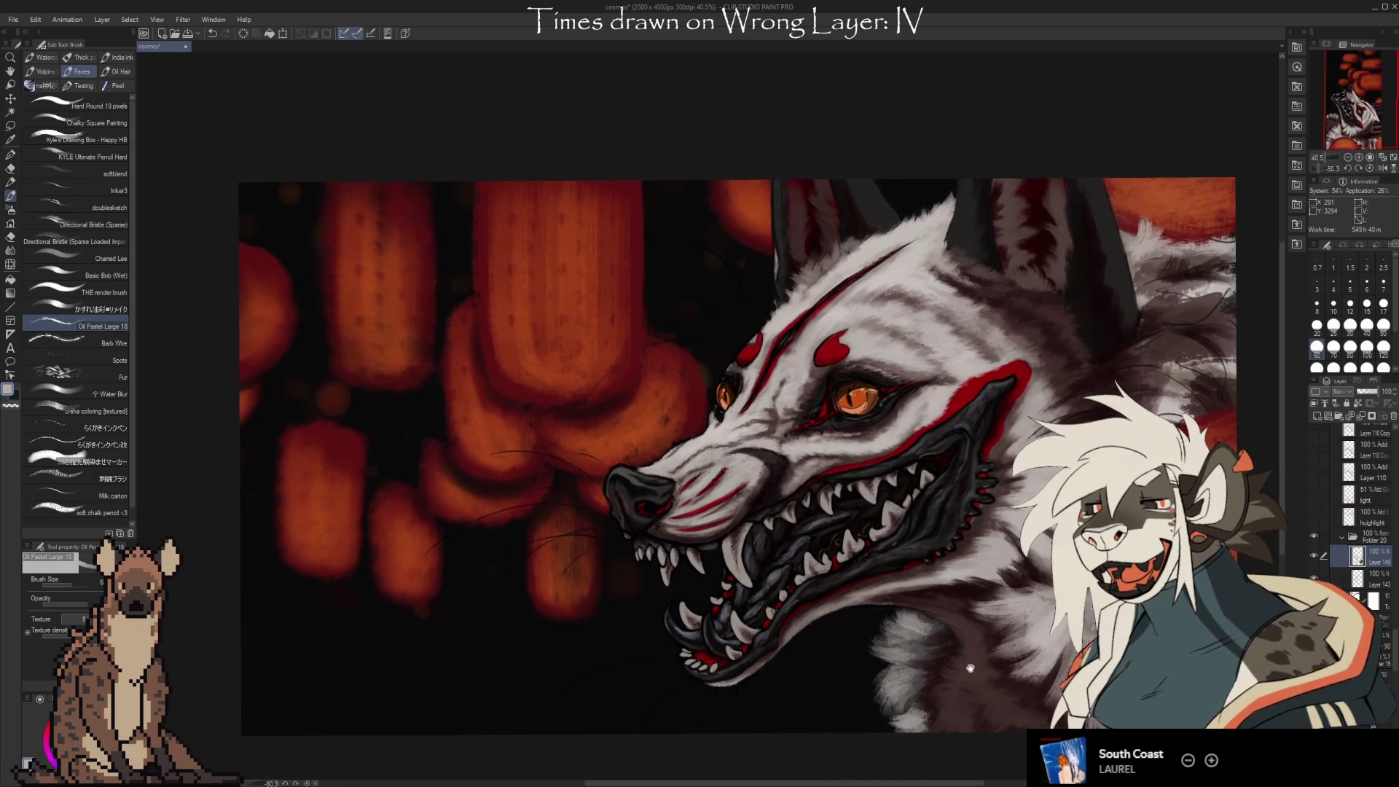
# On a new layer, paint dark eyes and a zigzag mouth on the lantern by the snout.
pyautogui.click(1321, 416)
pyautogui.keyDown('alt'); pyautogui.click(671, 721); pyautogui.keyUp('alt')
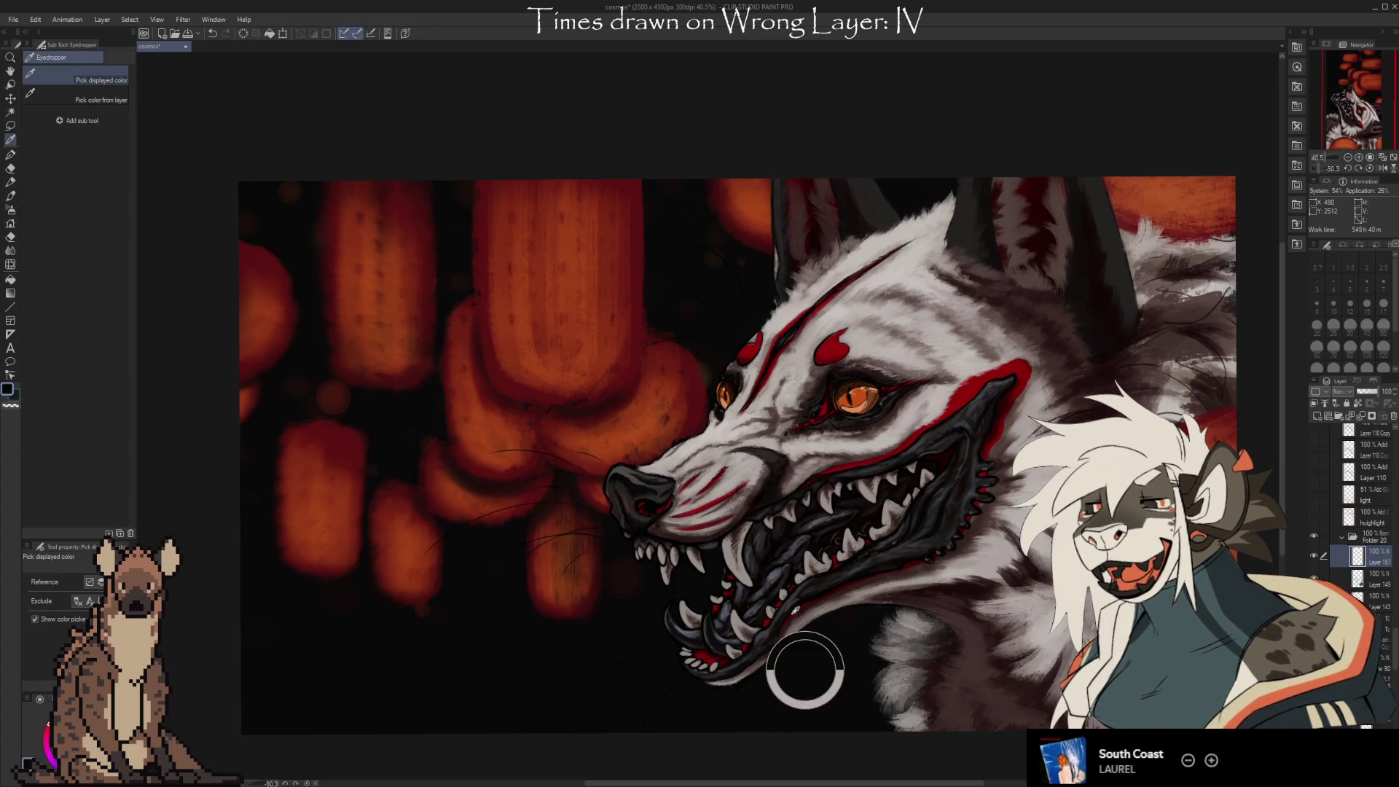
pyautogui.moveTo(653, 397); pyautogui.dragTo(676, 390)
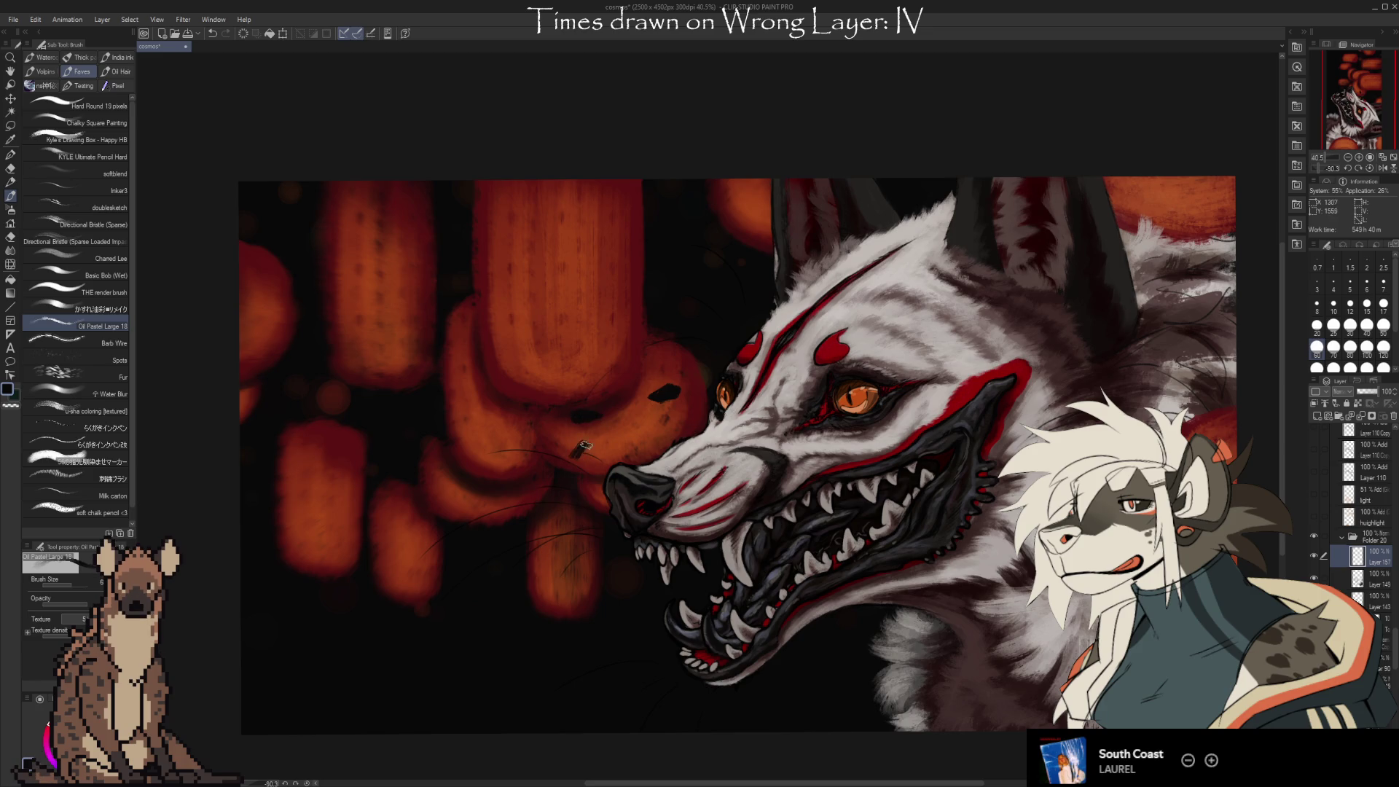
pyautogui.moveTo(609, 443); pyautogui.dragTo(650, 440)
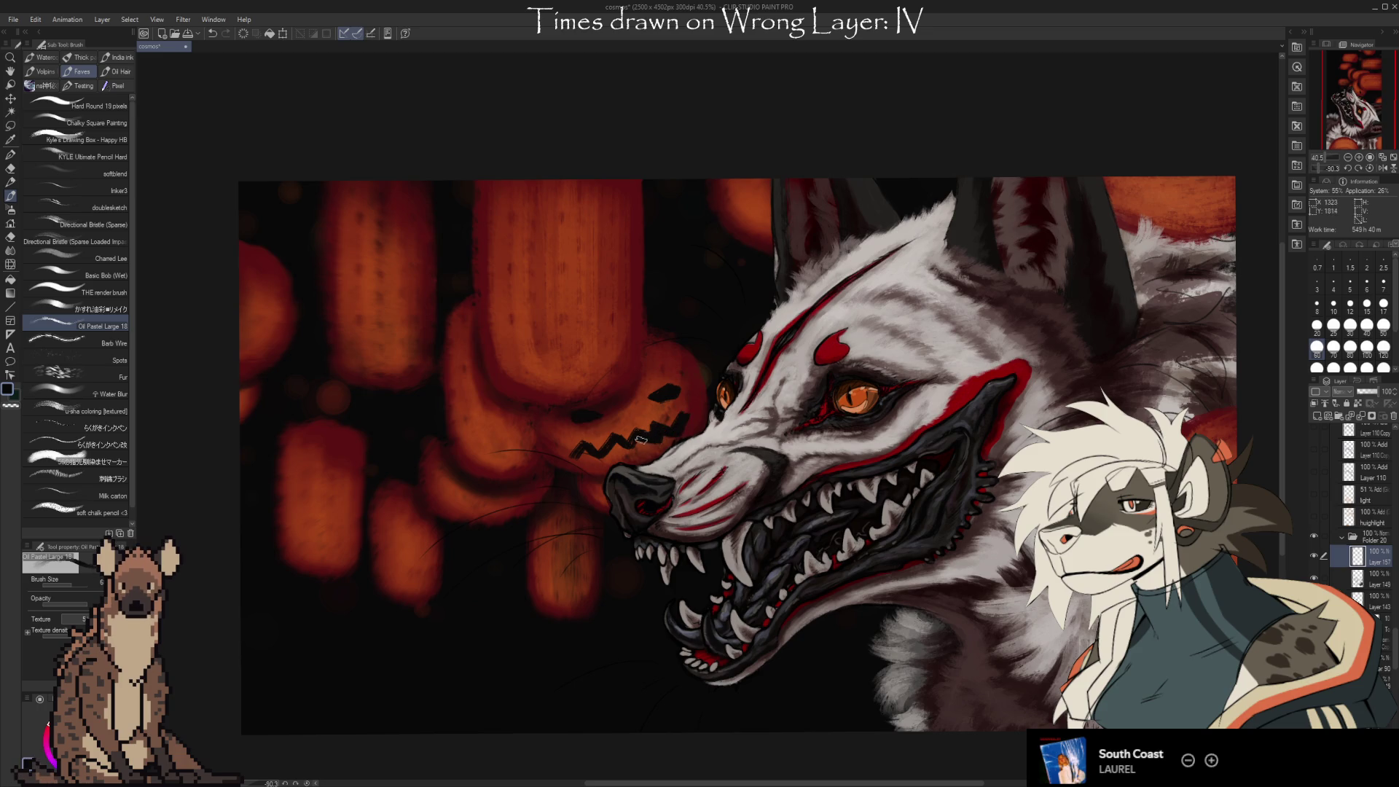
pyautogui.moveTo(582, 451); pyautogui.dragTo(568, 457)
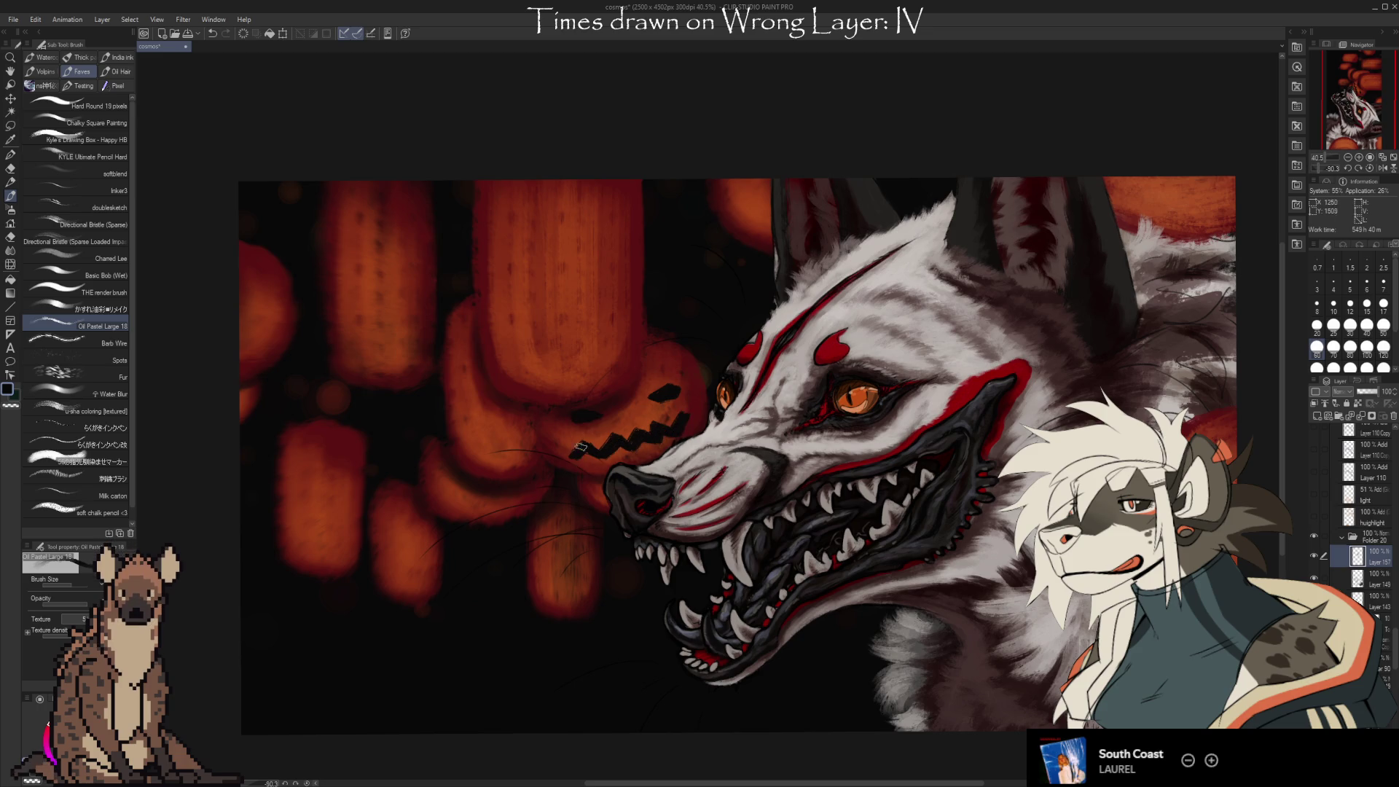
# Paint an eye and a grinning mouth on the tall central lantern.
pyautogui.moveTo(602, 239)
pyautogui.mouseDown()
pyautogui.moveTo(591, 232)
pyautogui.moveTo(605, 247)
pyautogui.mouseUp()
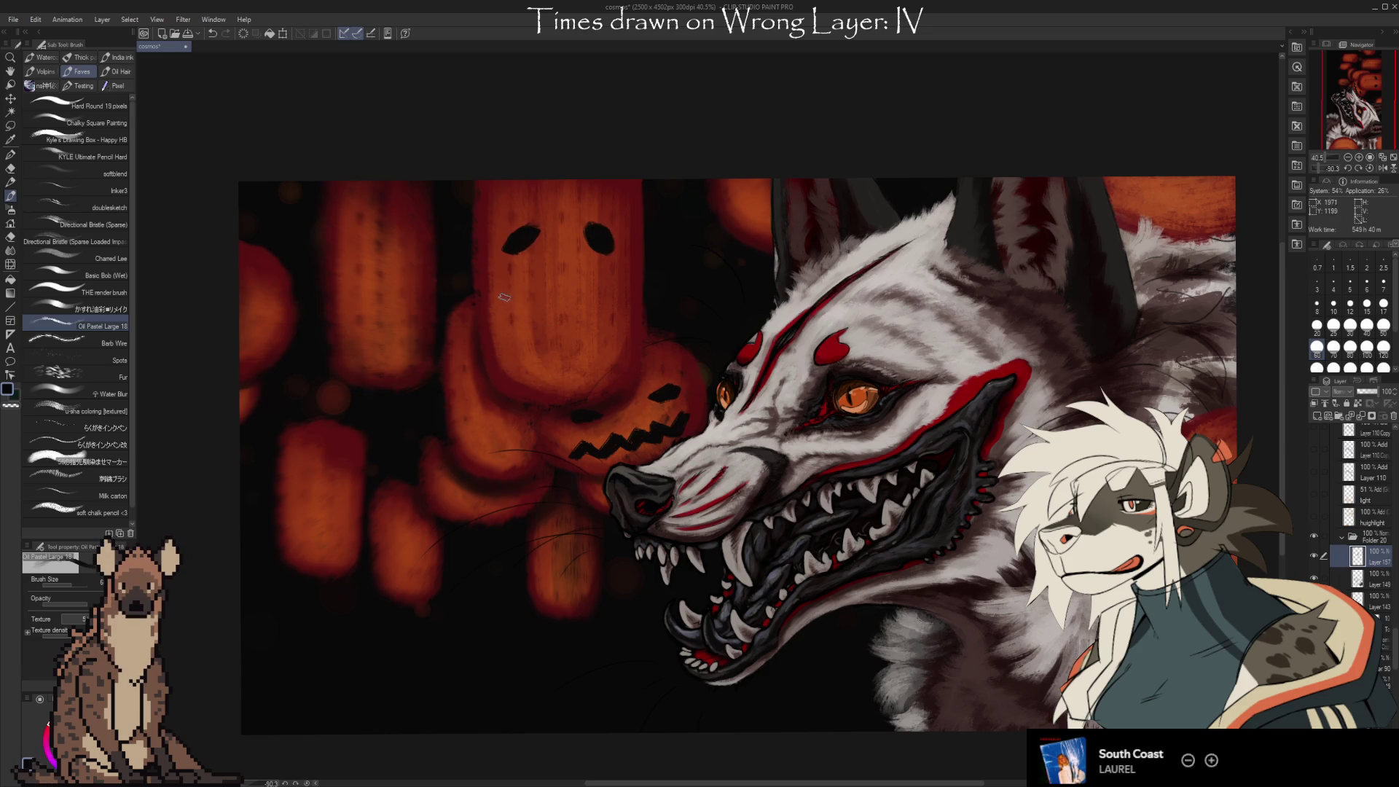
pyautogui.moveTo(606, 289)
pyautogui.mouseDown()
pyautogui.moveTo(542, 343)
pyautogui.moveTo(543, 328)
pyautogui.mouseUp()
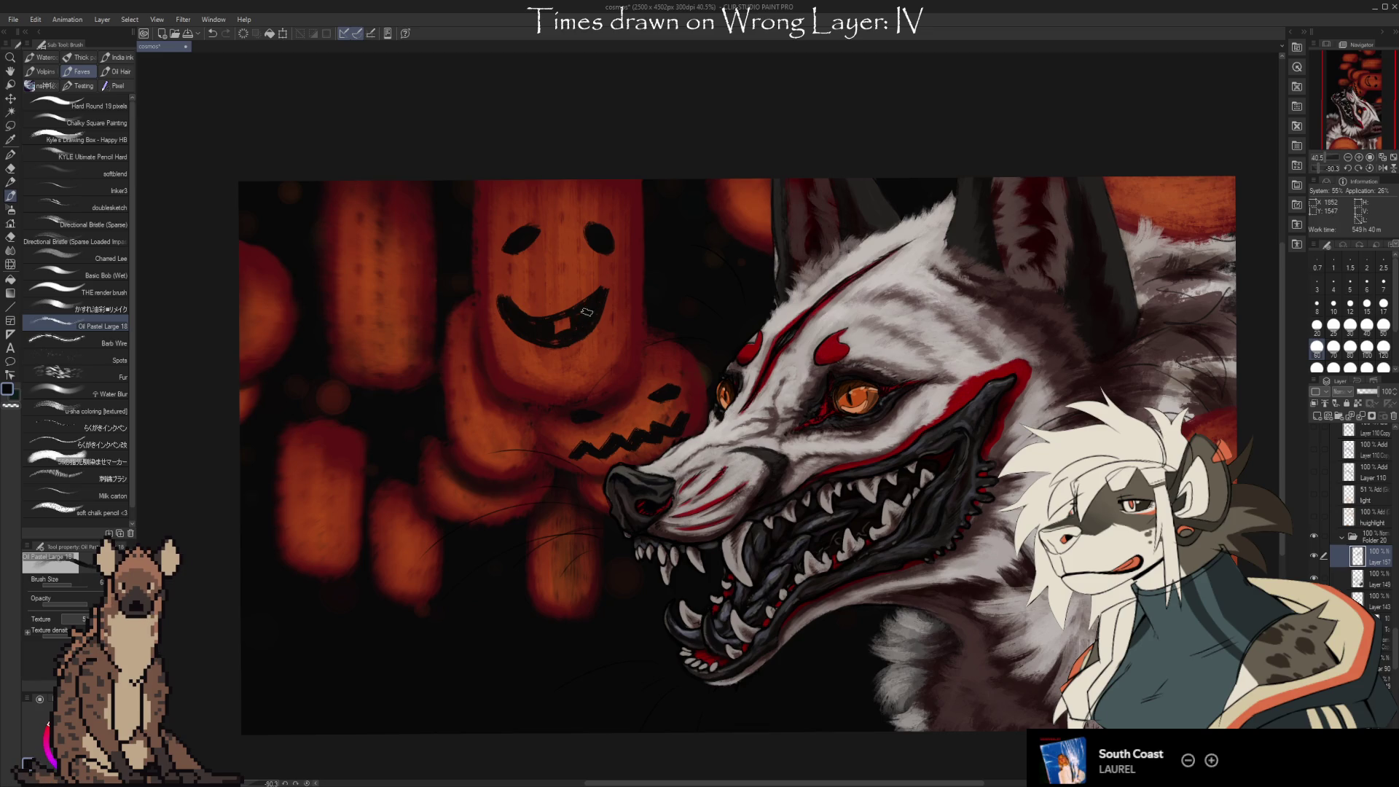
pyautogui.press('e')
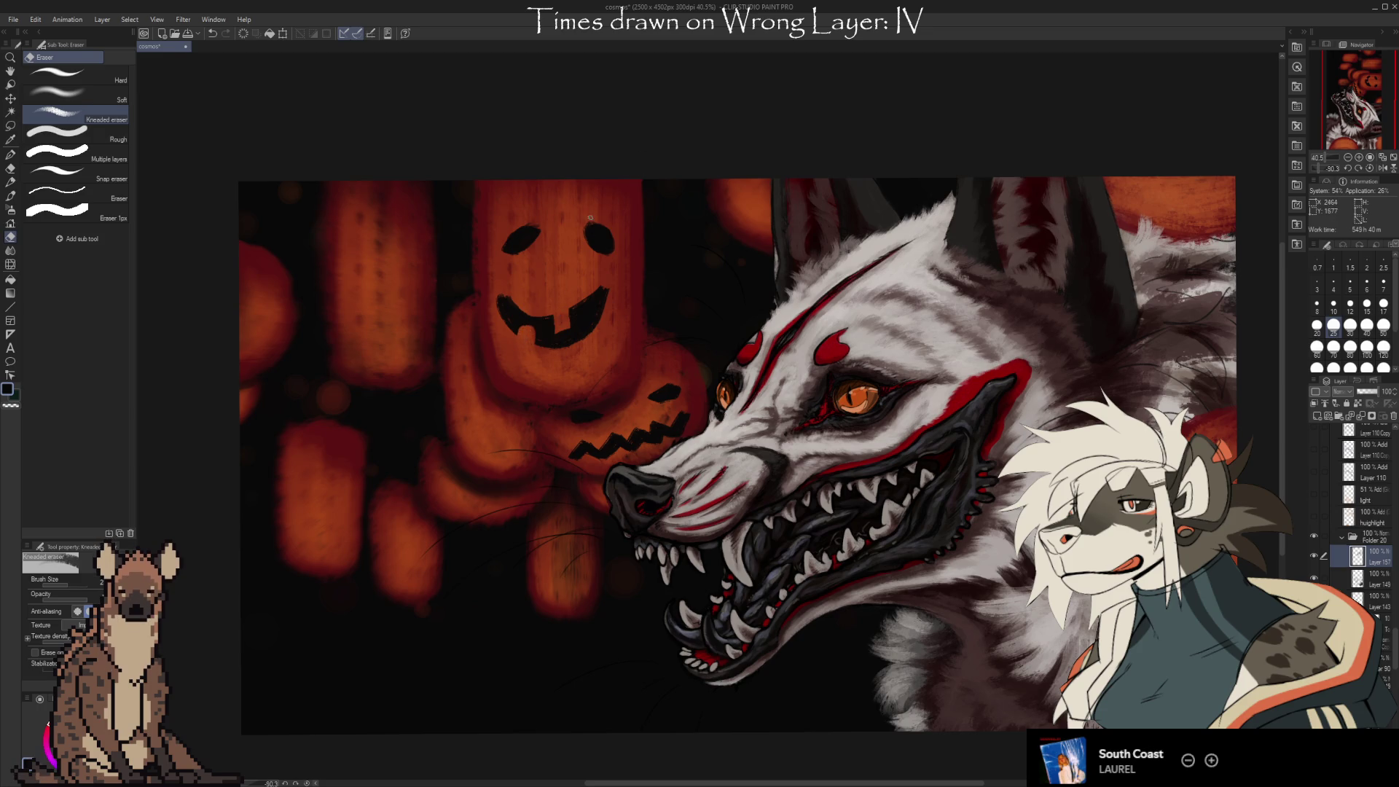
pyautogui.press('b')
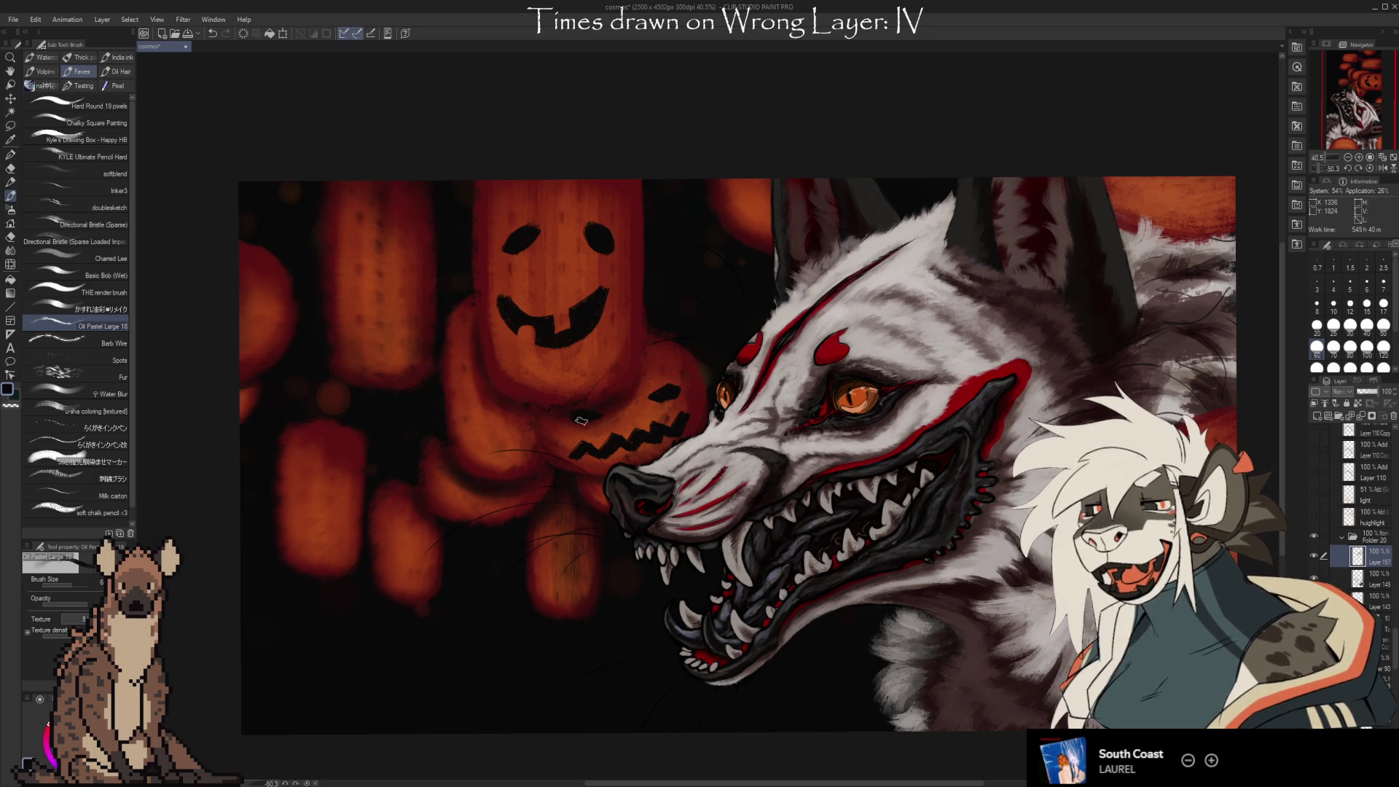
# Reframe the view and delete the layer holding the pumpkin faces.
pyautogui.moveTo(580, 421)
pyautogui.mouseDown()
pyautogui.moveTo(606, 406)
pyautogui.moveTo(527, 394)
pyautogui.mouseUp()
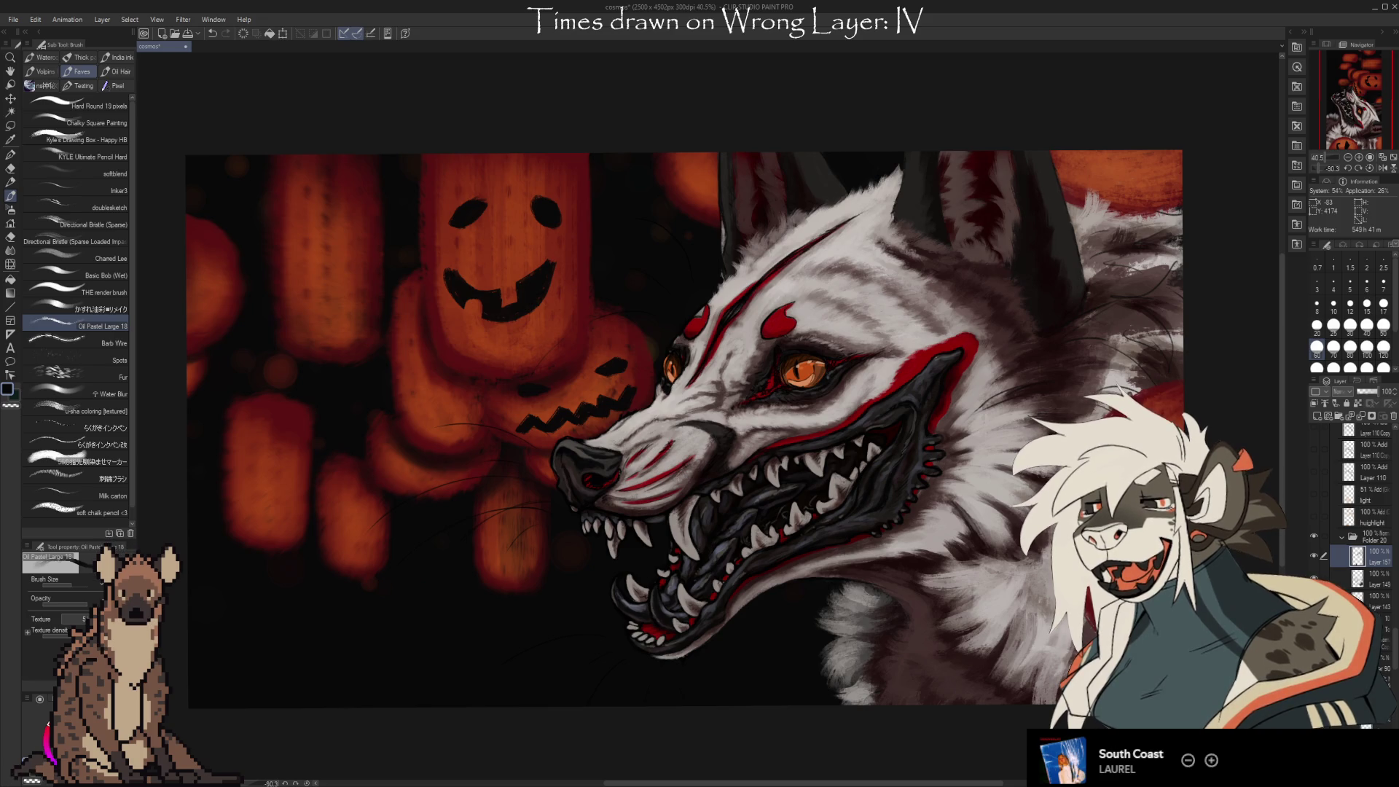
pyautogui.hscroll(1, 682, 430)
pyautogui.hscroll(2, 1224, 685)
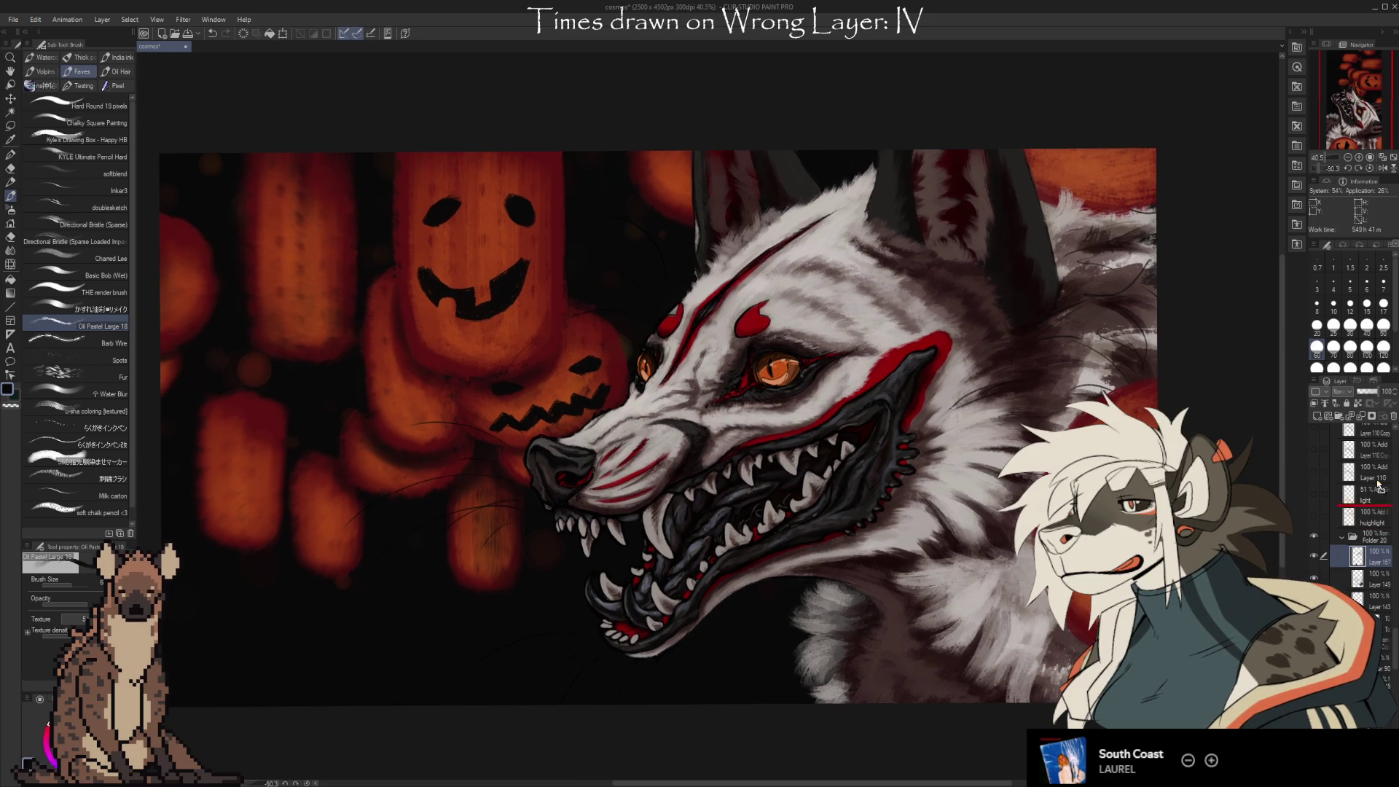
pyautogui.click(1392, 417)
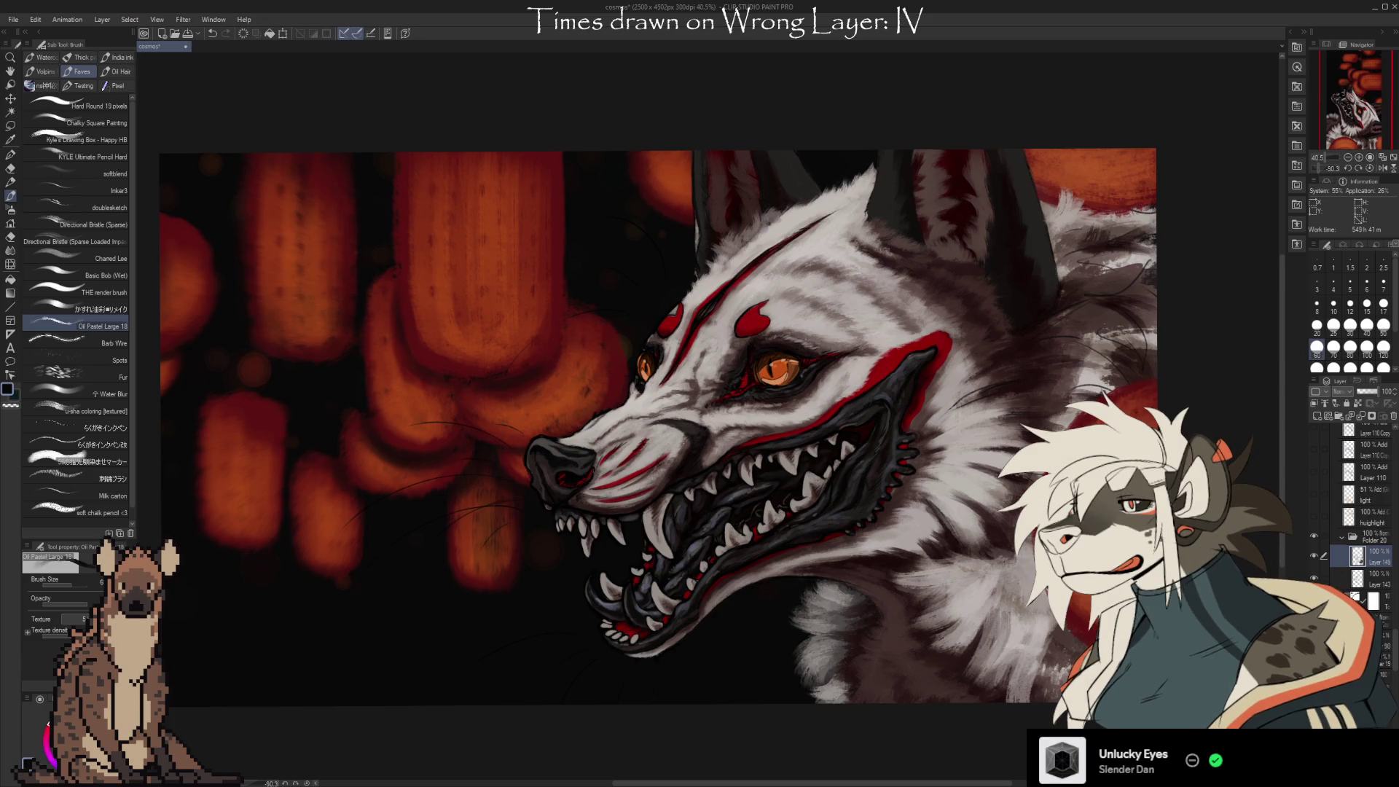
# Sample light grey from the fur, set brush size 10, and paint light fur strokes on the neck.
pyautogui.scroll(1, 656, 423)
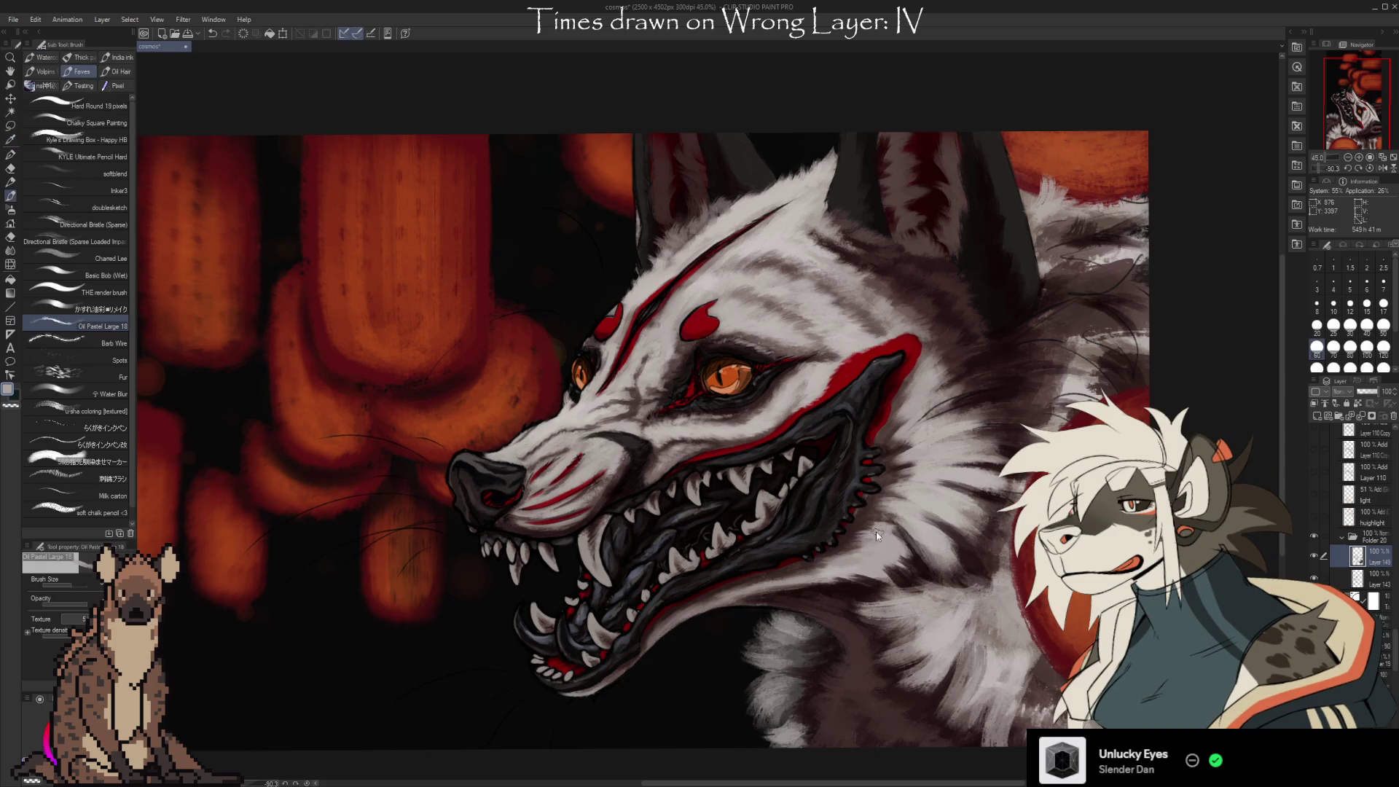
pyautogui.keyDown('alt'); pyautogui.click(902, 536); pyautogui.keyUp('alt')
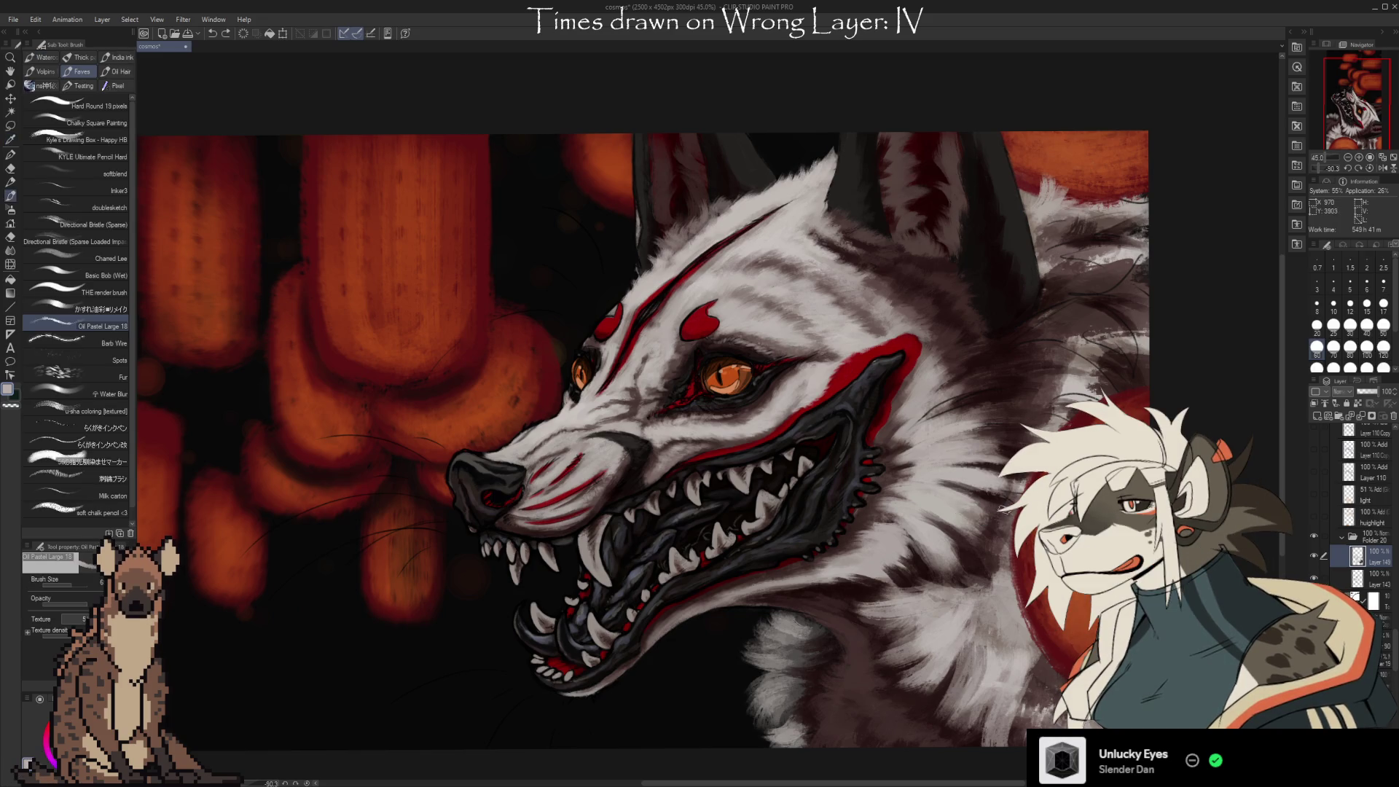
pyautogui.keyDown('alt'); pyautogui.click(994, 502); pyautogui.keyUp('alt')
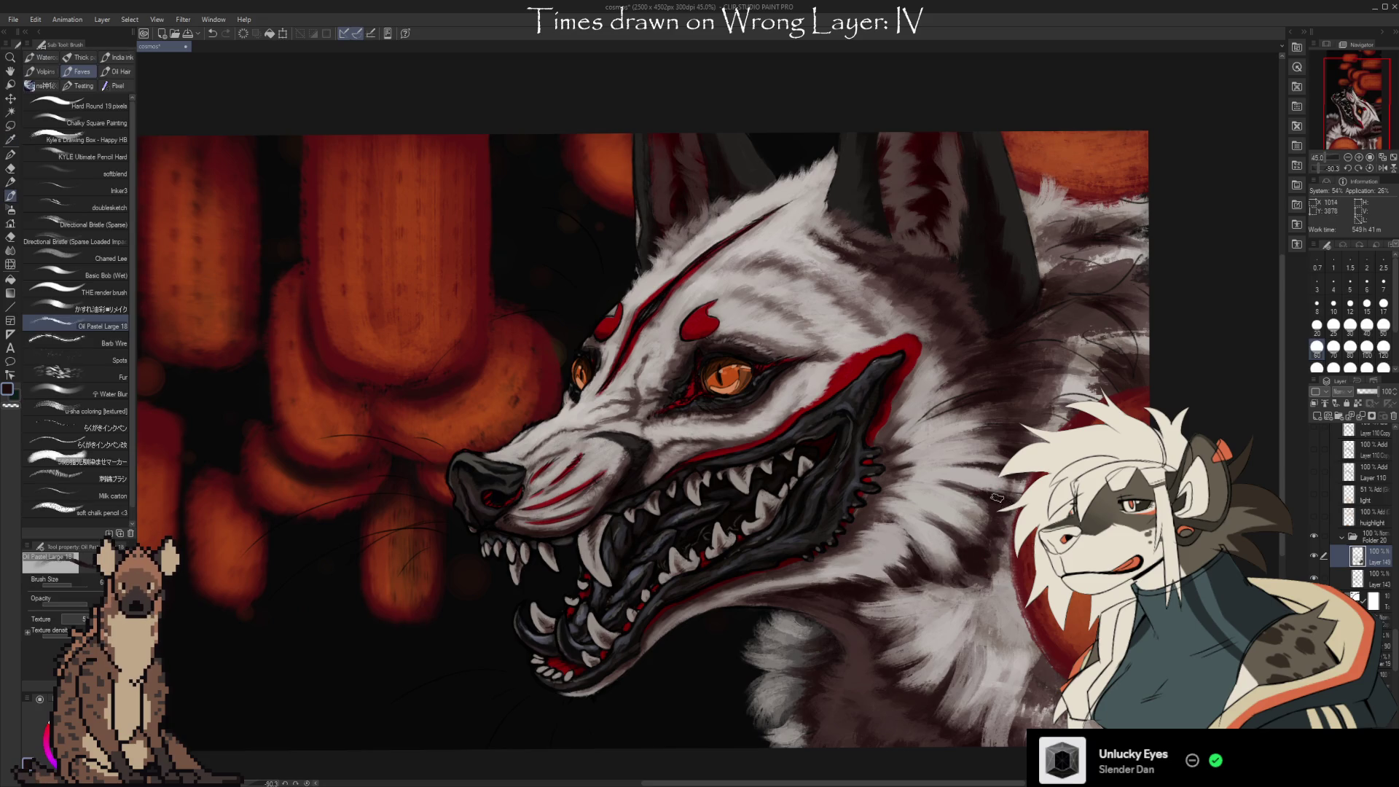
pyautogui.keyDown('alt'); pyautogui.click(951, 493); pyautogui.keyUp('alt')
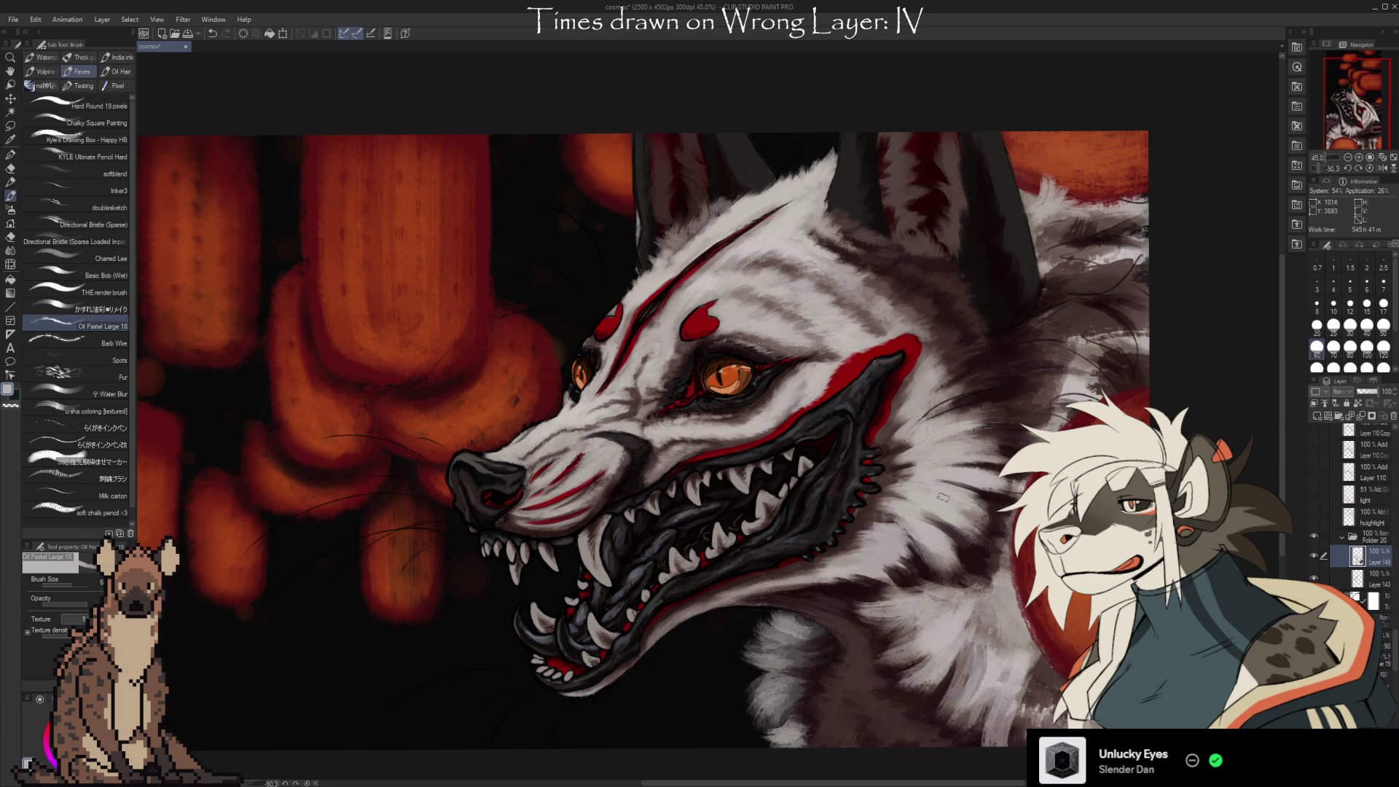
pyautogui.keyDown('alt'); pyautogui.click(968, 536); pyautogui.keyUp('alt')
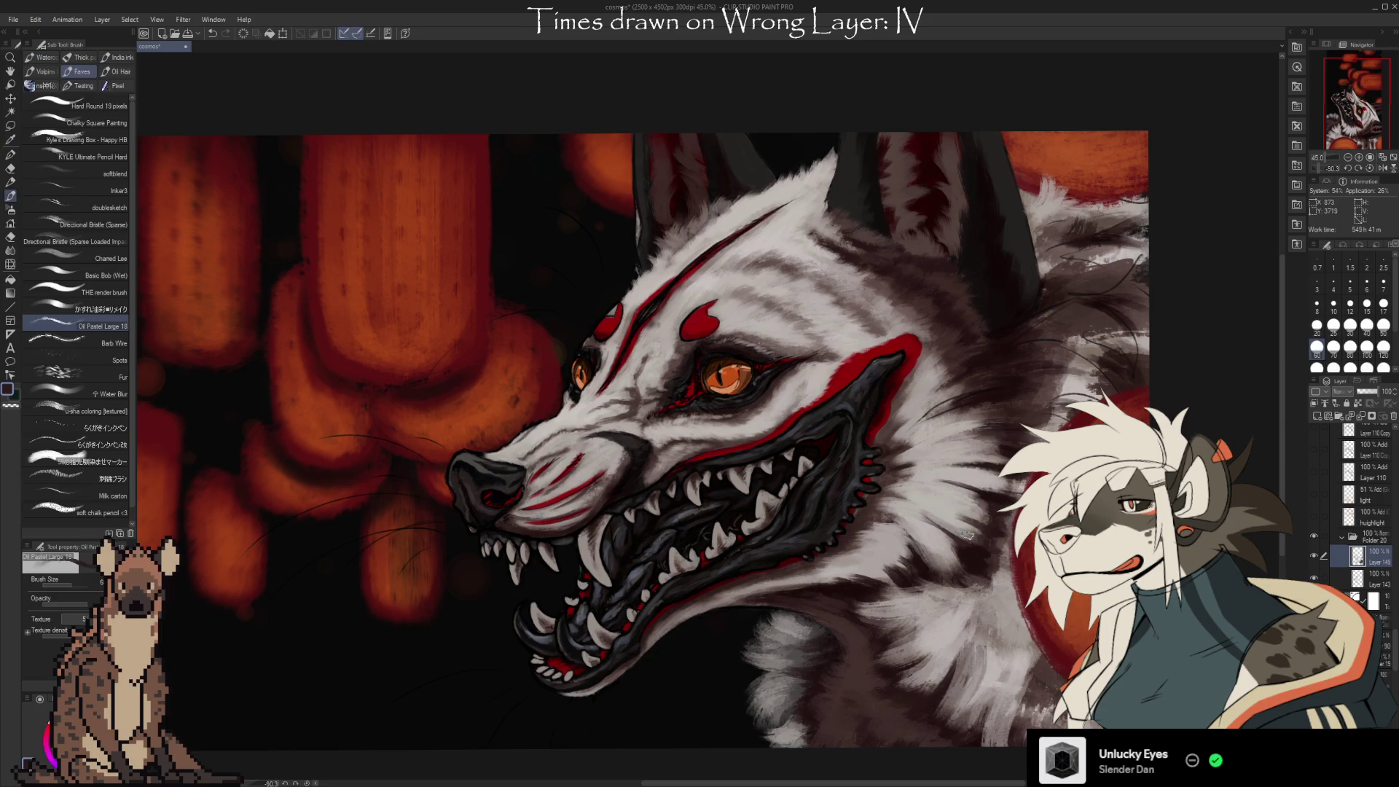
pyautogui.keyDown('alt'); pyautogui.click(966, 474); pyautogui.keyUp('alt')
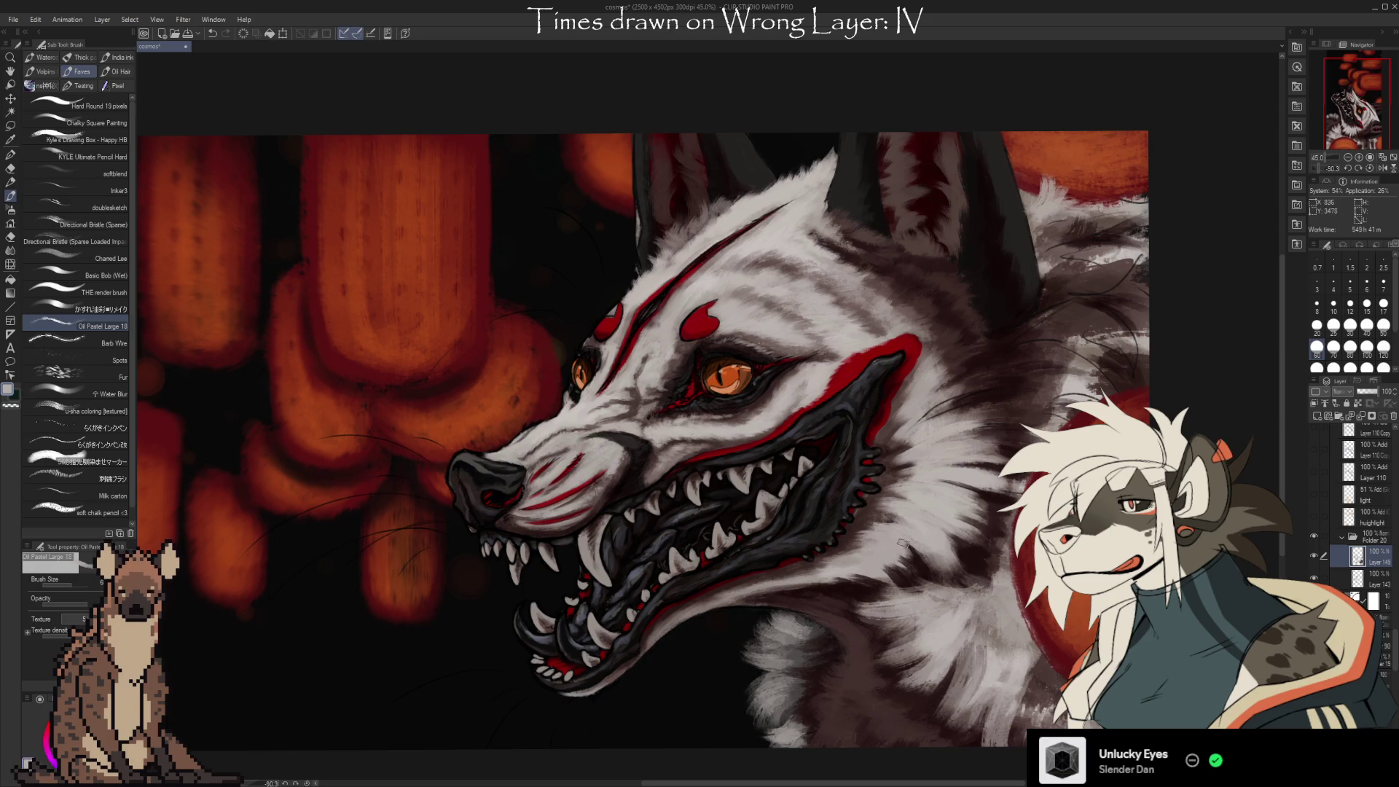
pyautogui.press(']')
pyautogui.press(']')
pyautogui.press(']')
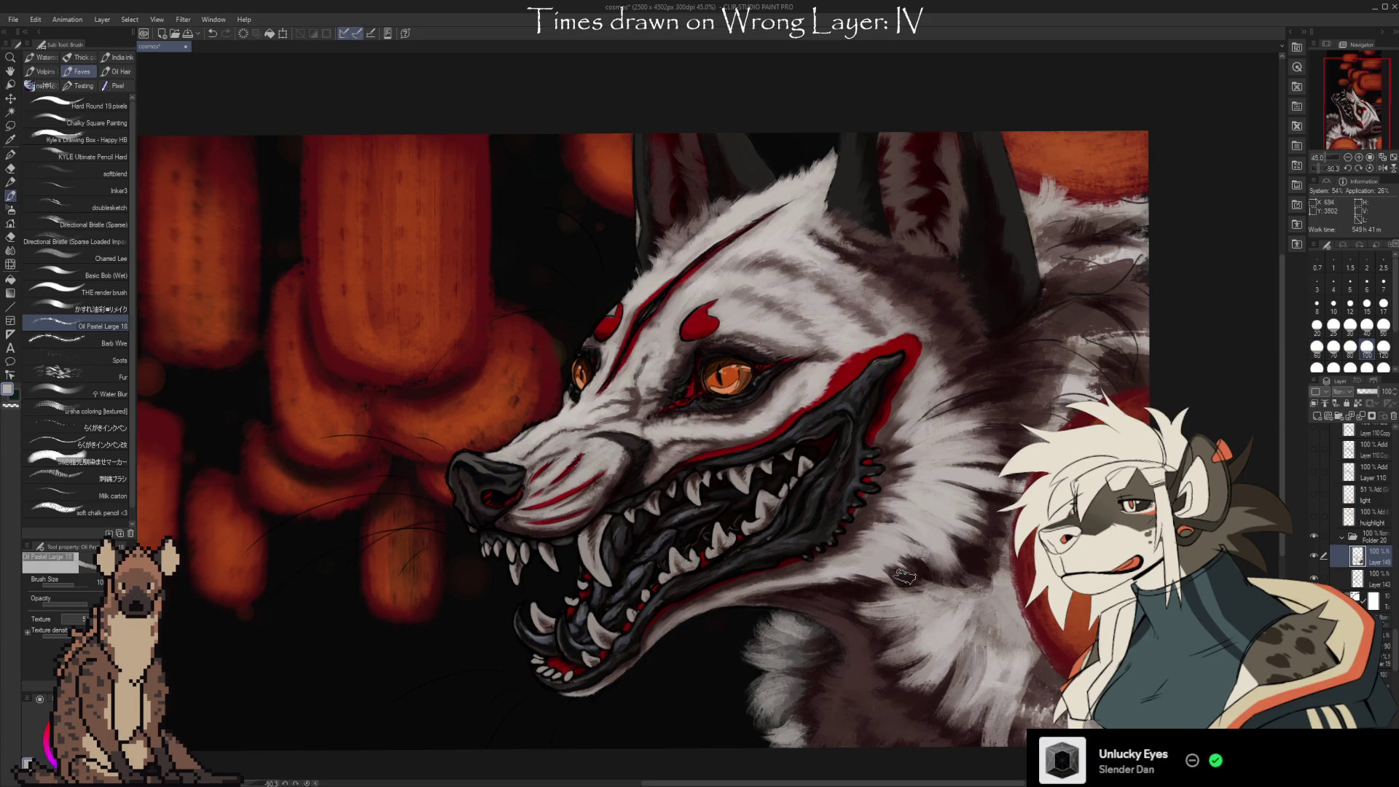
pyautogui.moveTo(904, 576)
pyautogui.mouseDown()
pyautogui.moveTo(916, 565)
pyautogui.moveTo(896, 542)
pyautogui.mouseUp()
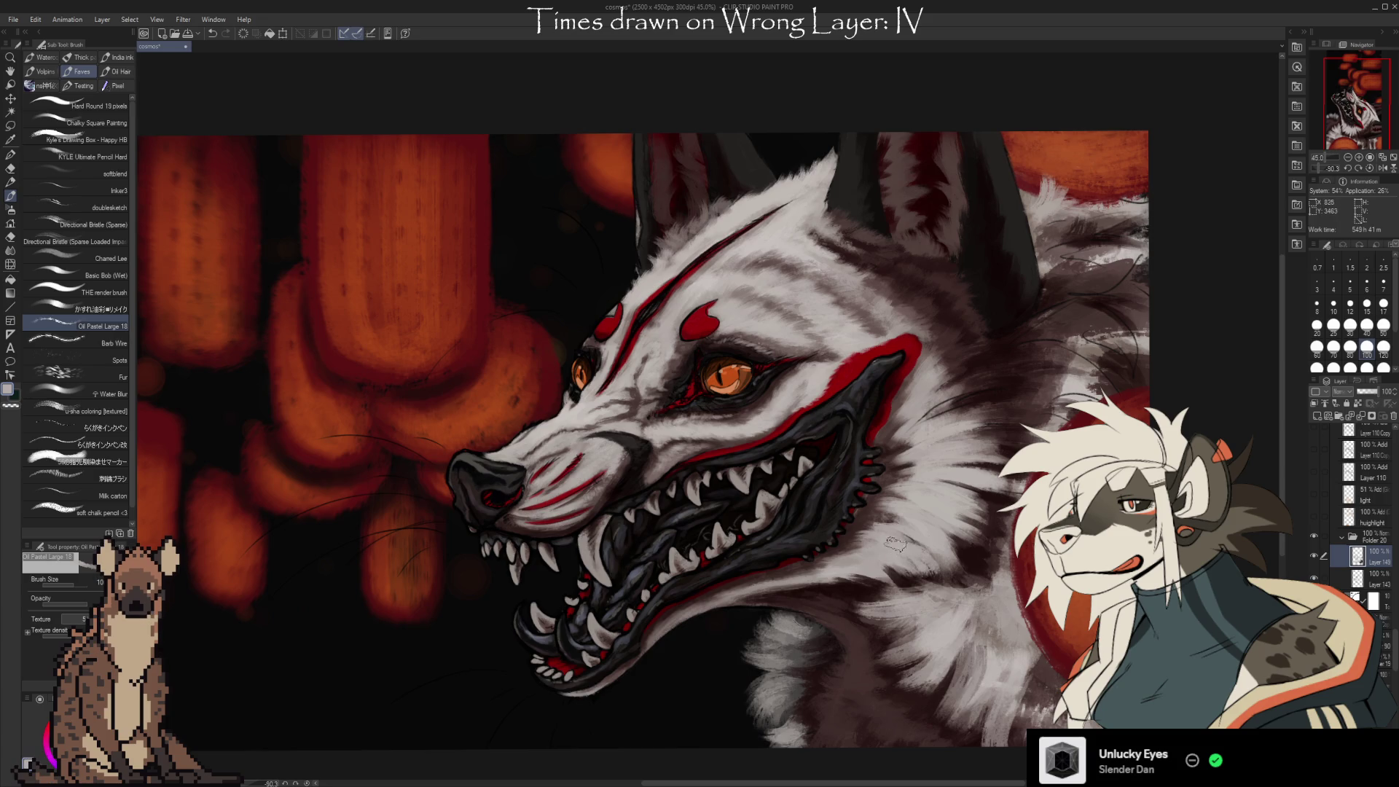
pyautogui.keyDown('alt'); pyautogui.click(954, 577); pyautogui.keyUp('alt')
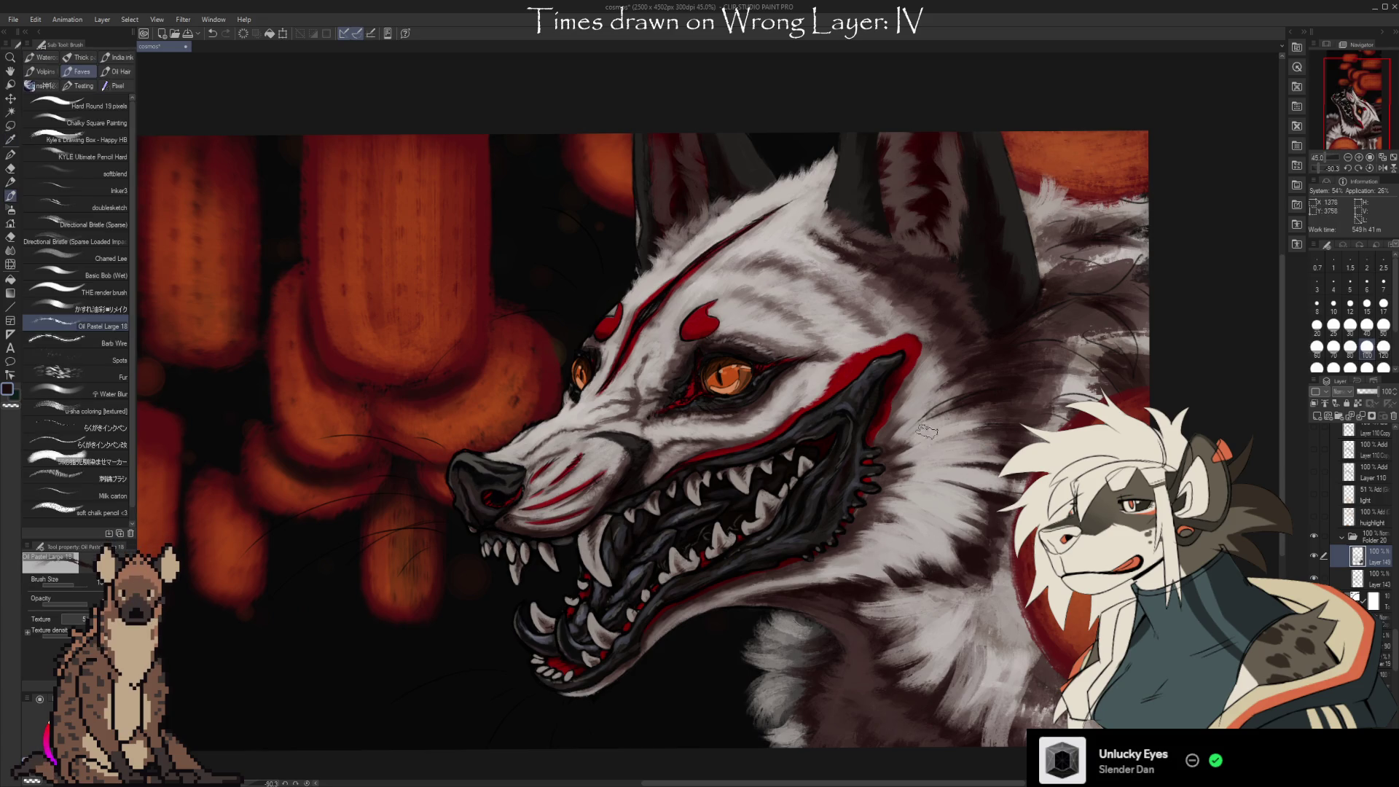
pyautogui.press('i')
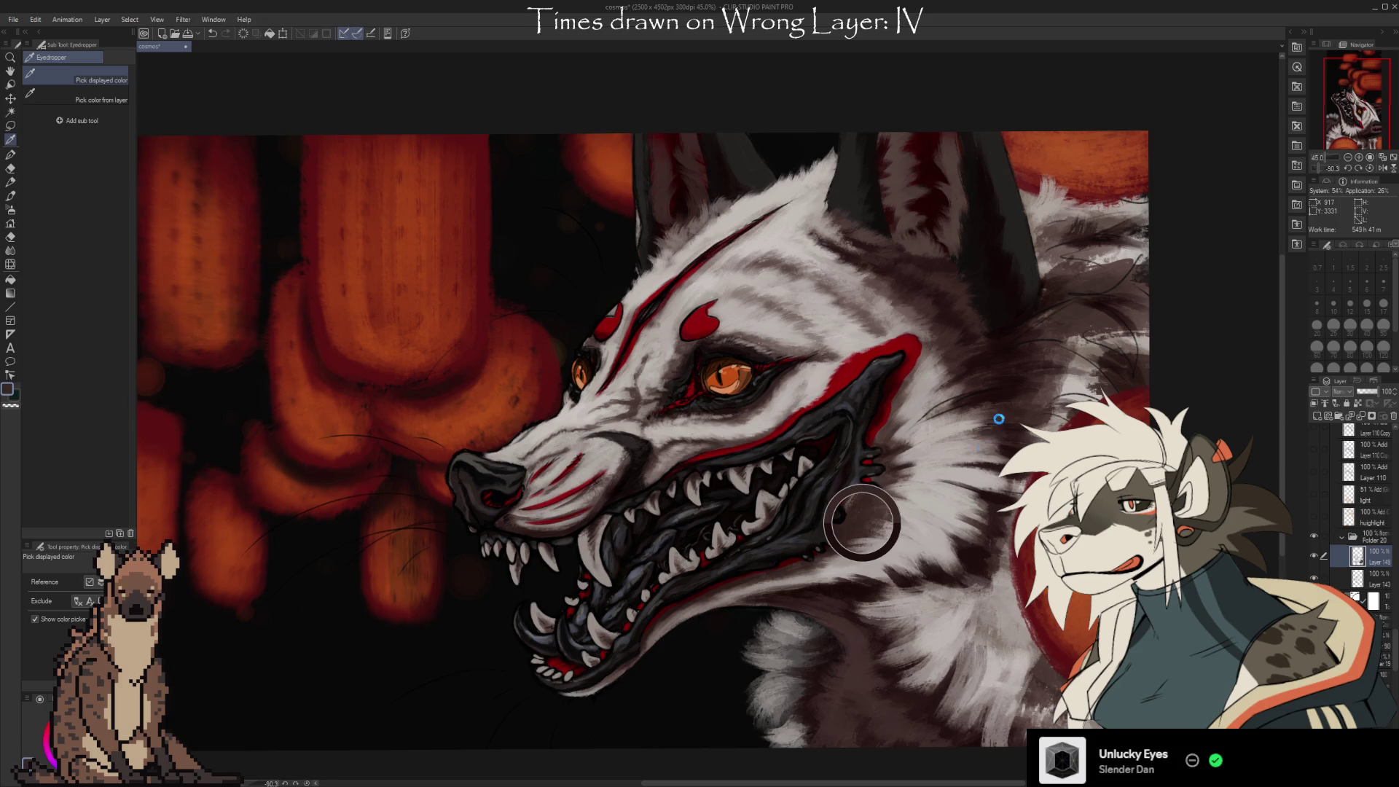
# Pick the light grey neck fur colour and undo the stray stroke on the fur.
pyautogui.click(980, 397)
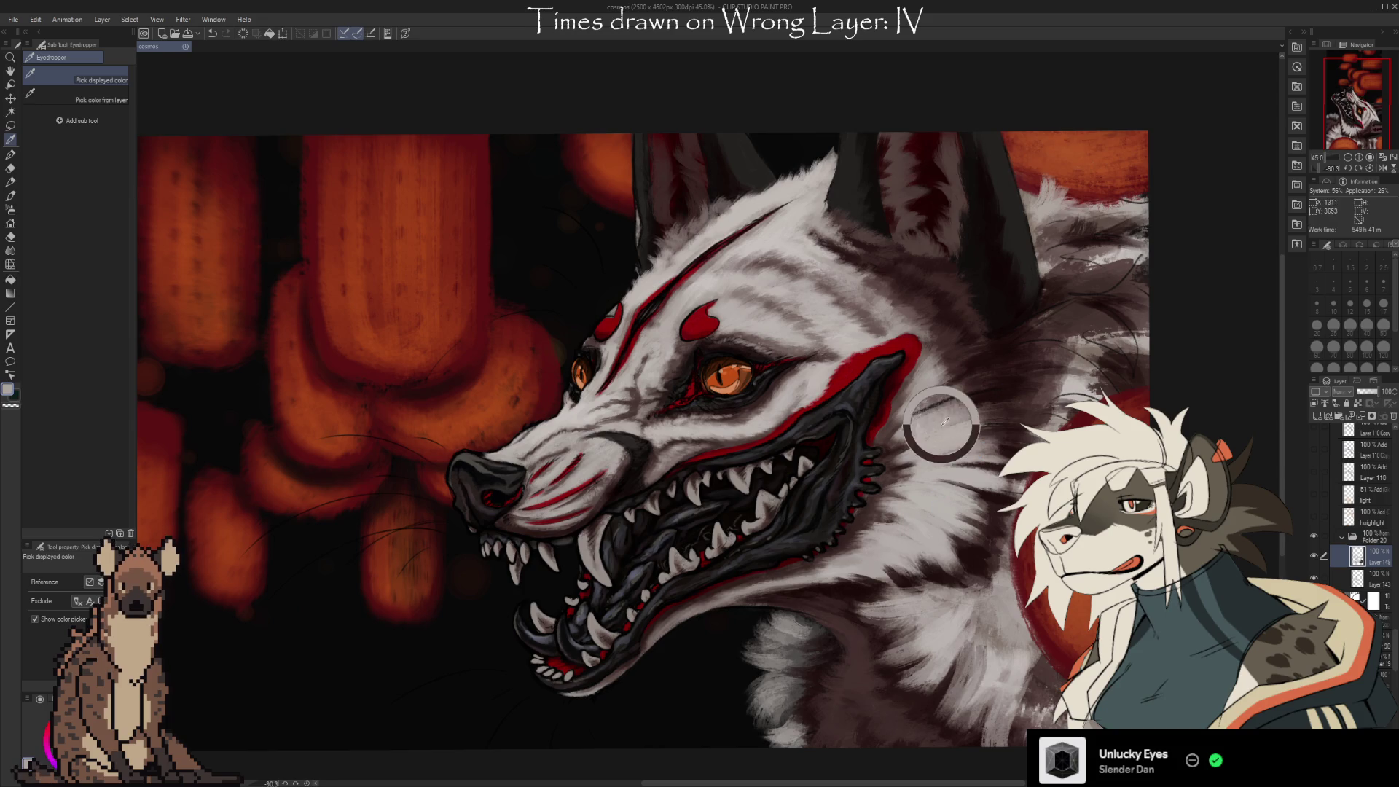
pyautogui.click(991, 396)
pyautogui.press('b')
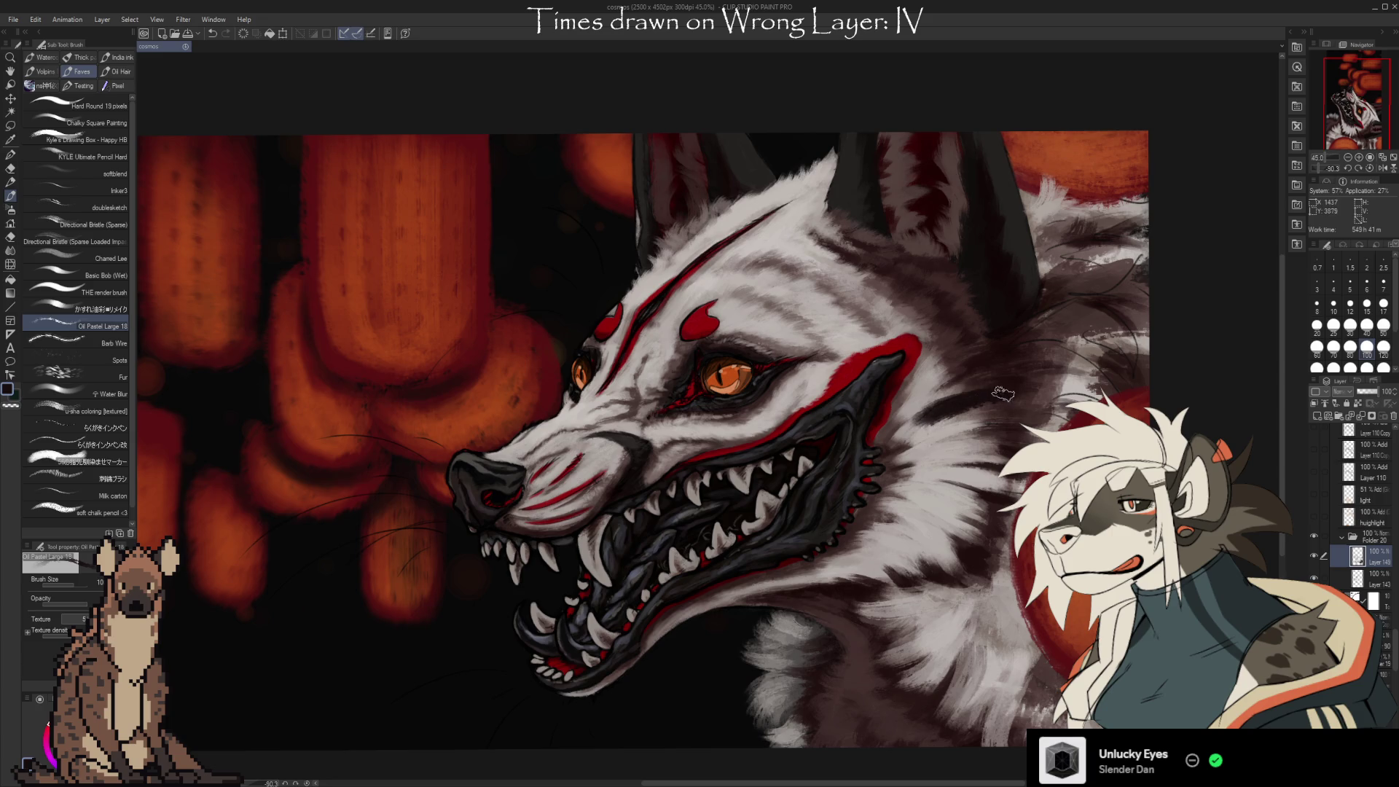
pyautogui.keyDown('alt'); pyautogui.click(999, 350); pyautogui.keyUp('alt')
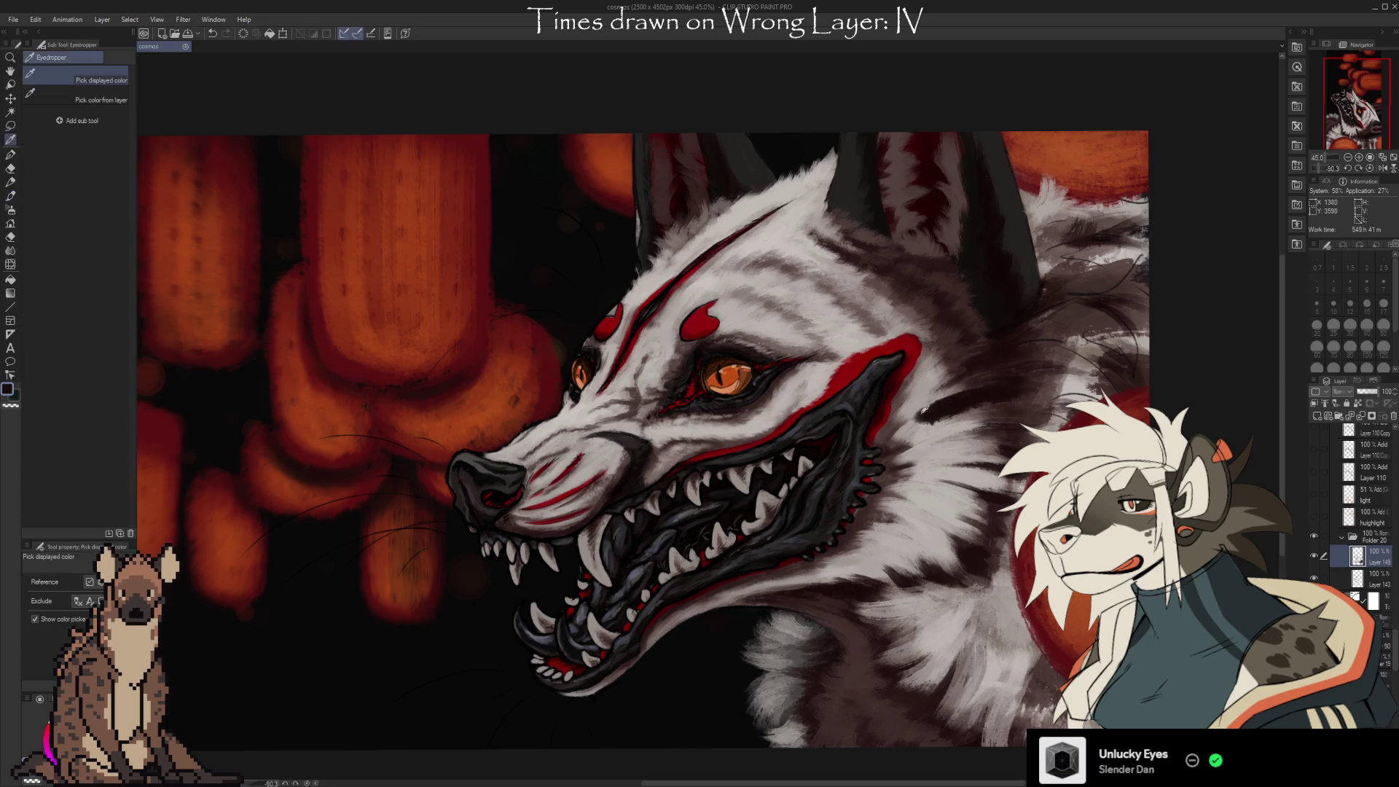
pyautogui.keyDown('alt'); pyautogui.click(903, 430); pyautogui.keyUp('alt')
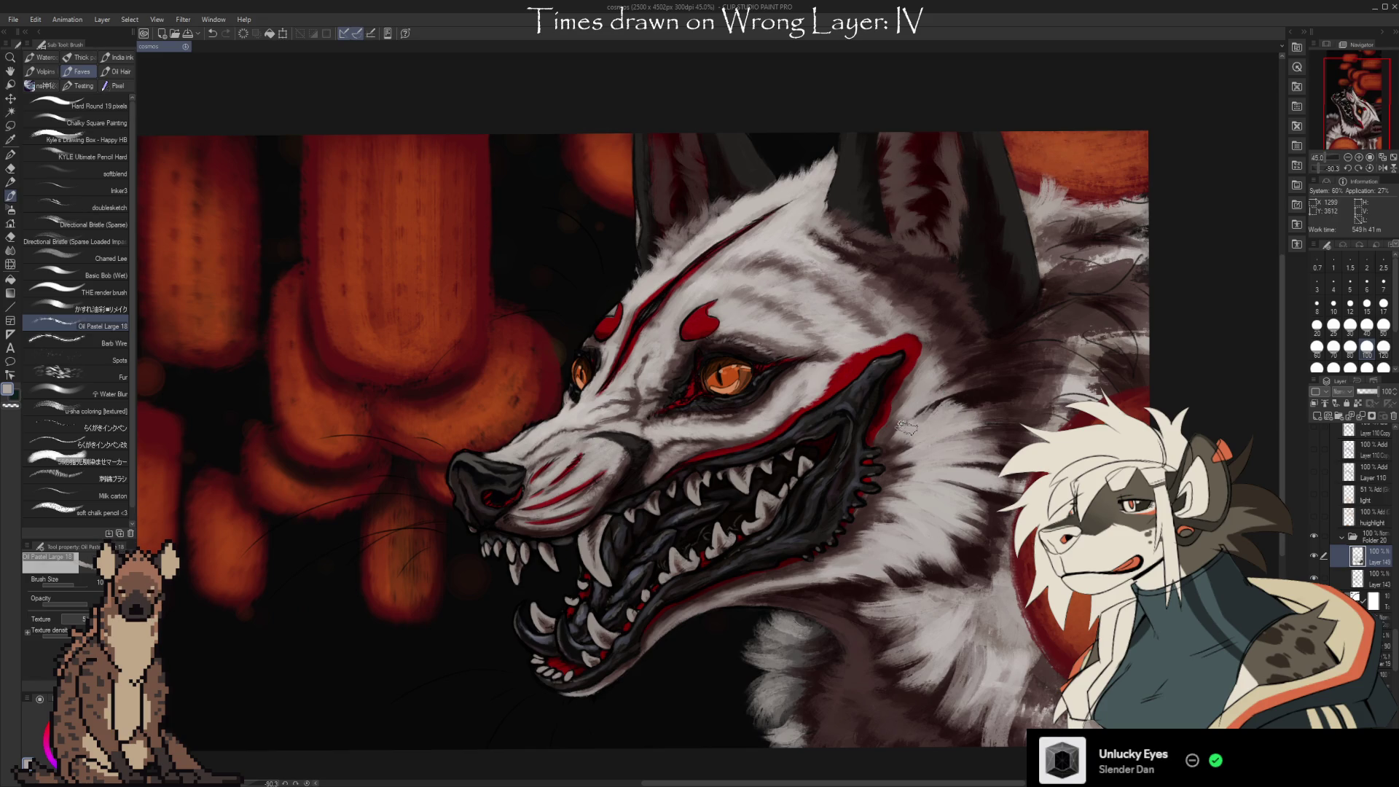
pyautogui.hotkey('ctrl', 'z')
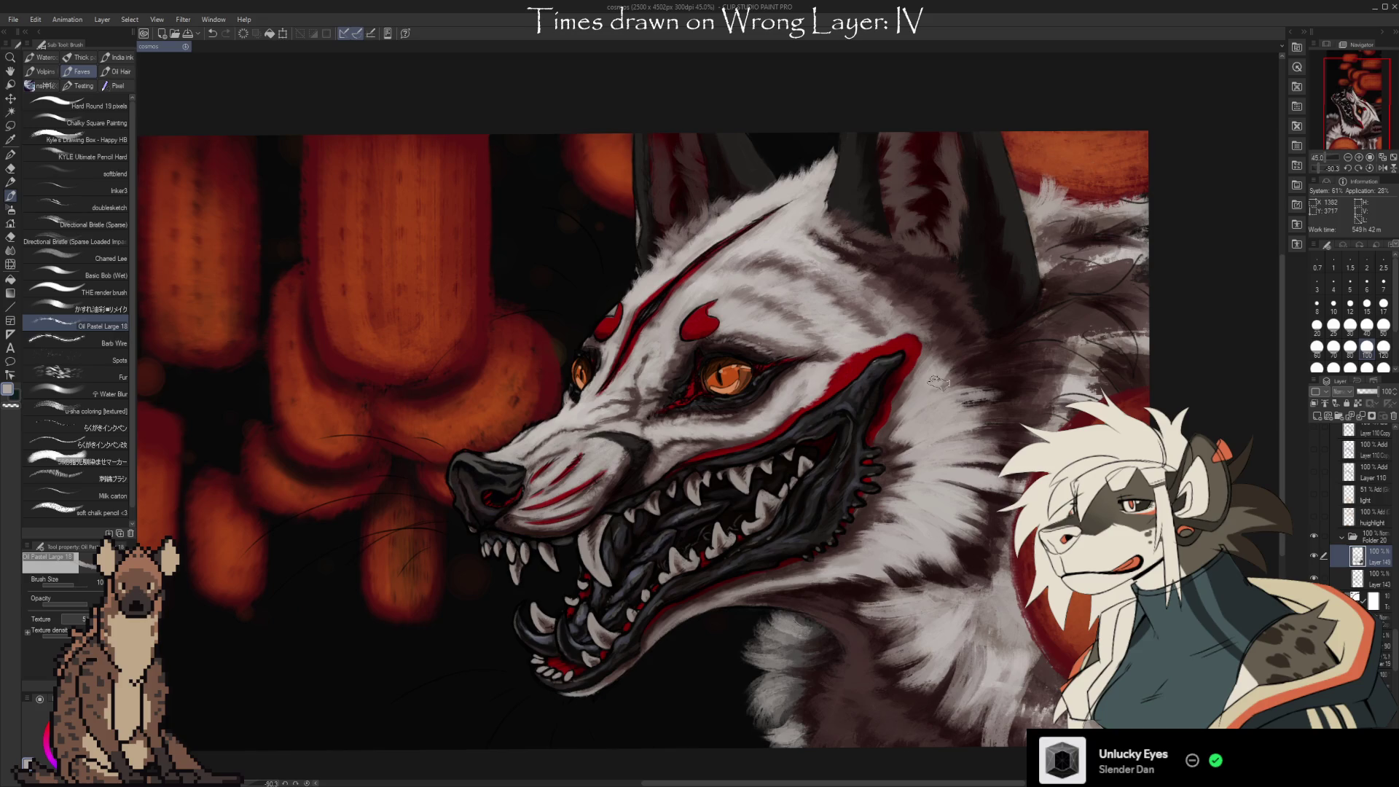
# Pan and zoom to recentre the view on the wolf's face.
pyautogui.moveTo(962, 366)
pyautogui.mouseDown()
pyautogui.moveTo(930, 398)
pyautogui.moveTo(837, 398)
pyautogui.moveTo(1058, 356)
pyautogui.mouseUp()
pyautogui.moveTo(1077, 597); pyautogui.dragTo(1016, 635)
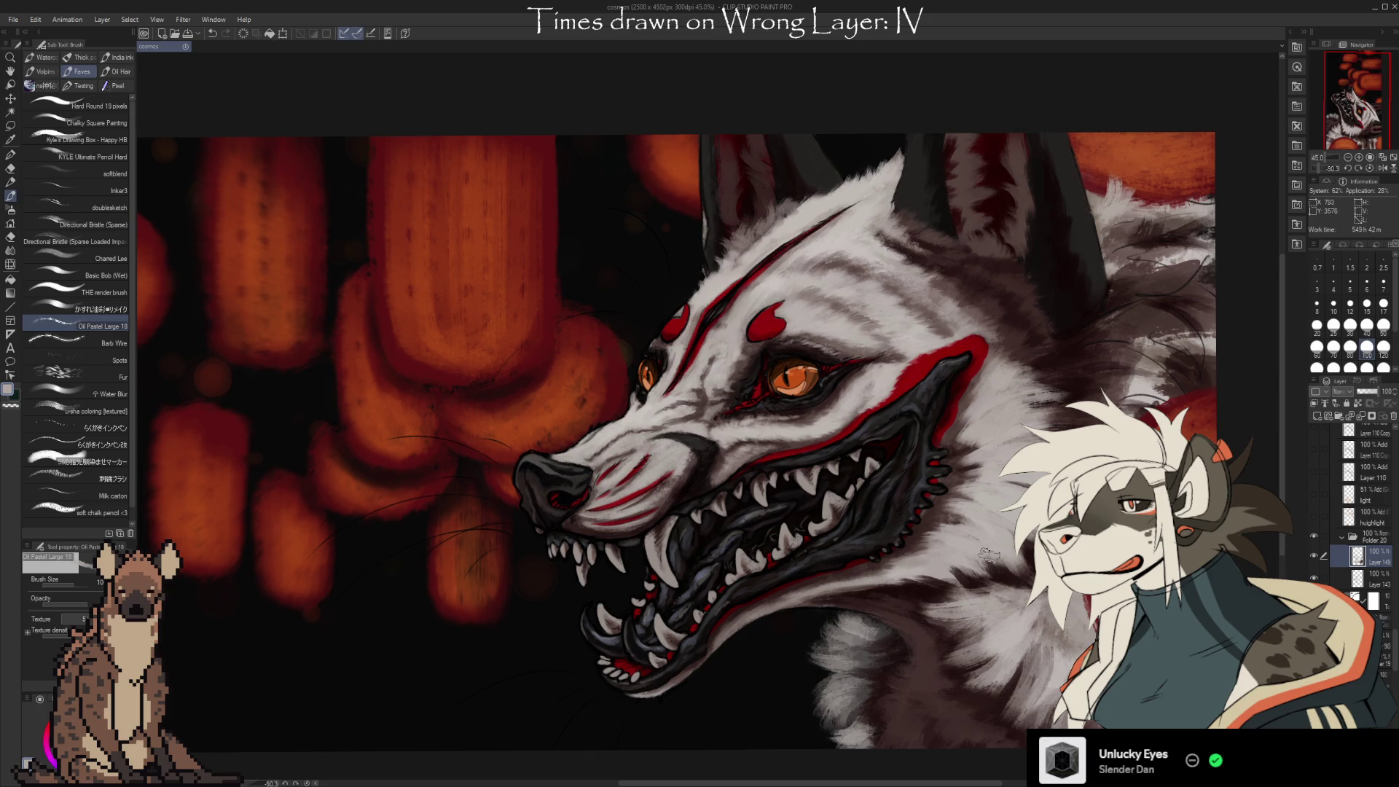
pyautogui.scroll(2, 988, 555)
pyautogui.moveTo(991, 529)
pyautogui.mouseDown()
pyautogui.moveTo(1068, 480)
pyautogui.moveTo(1002, 480)
pyautogui.moveTo(1032, 604)
pyautogui.moveTo(993, 623)
pyautogui.mouseUp()
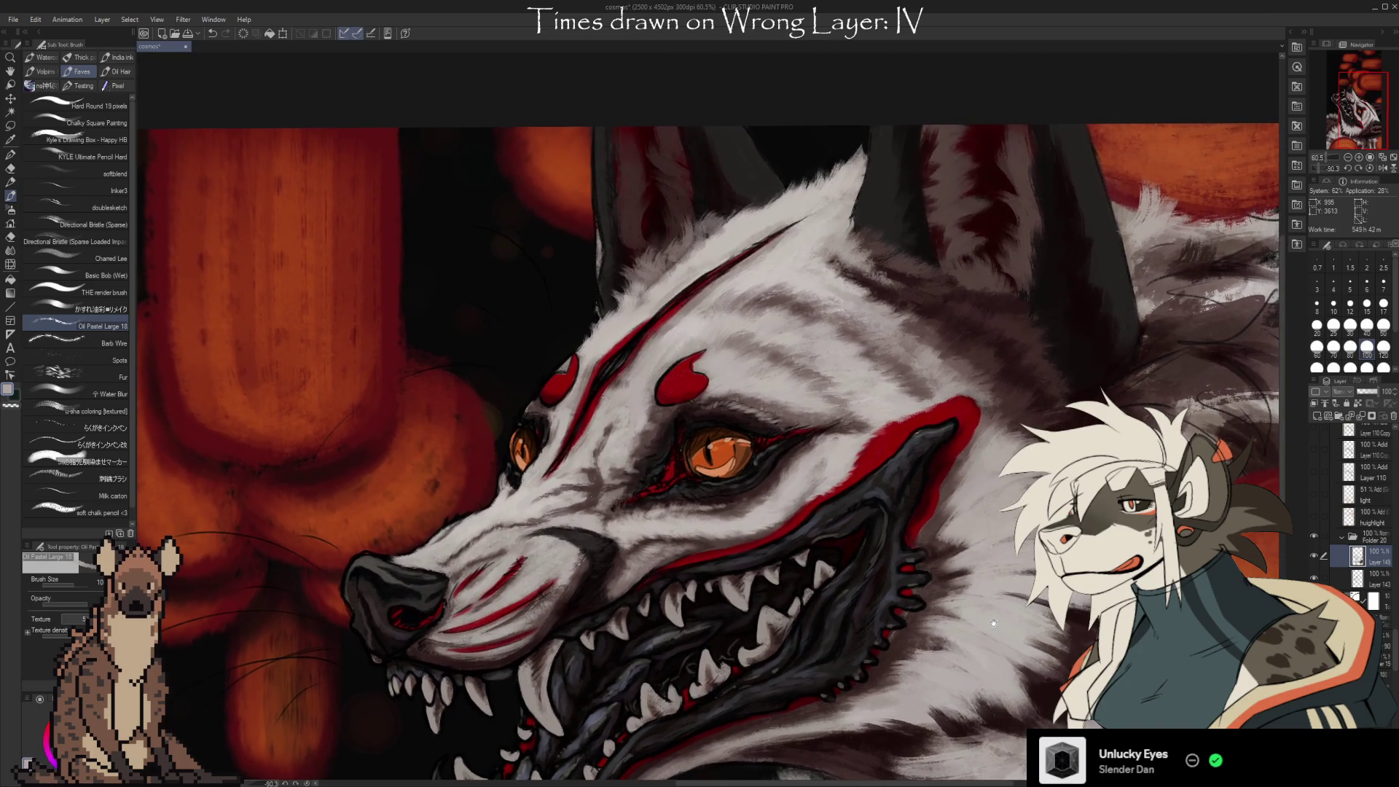
# Compare the forehead fur with undo and redo, keep the finished version, and switch to the Kneaded eraser.
pyautogui.scroll(-5, 1388, 683)
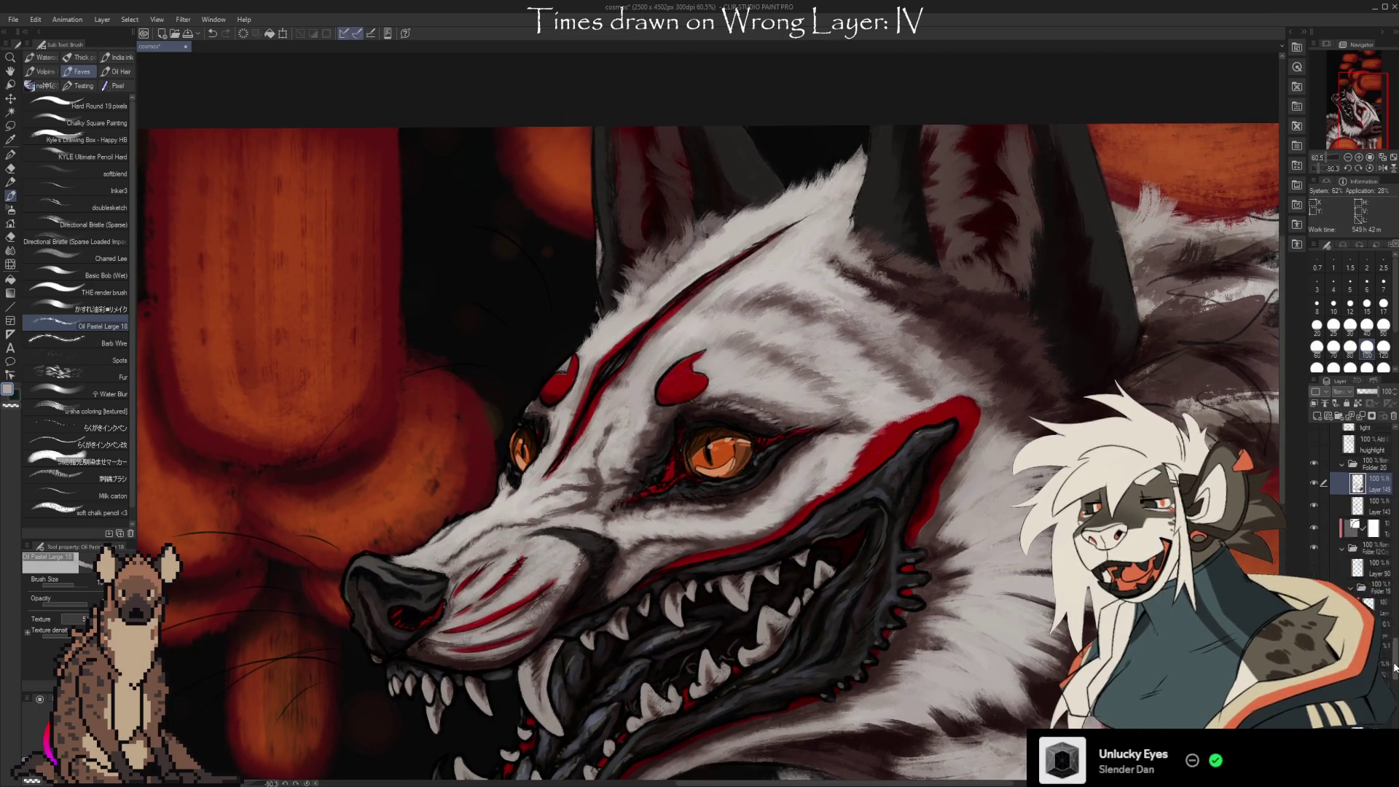
pyautogui.scroll(-1, 1387, 681)
pyautogui.scroll(-4, 1391, 677)
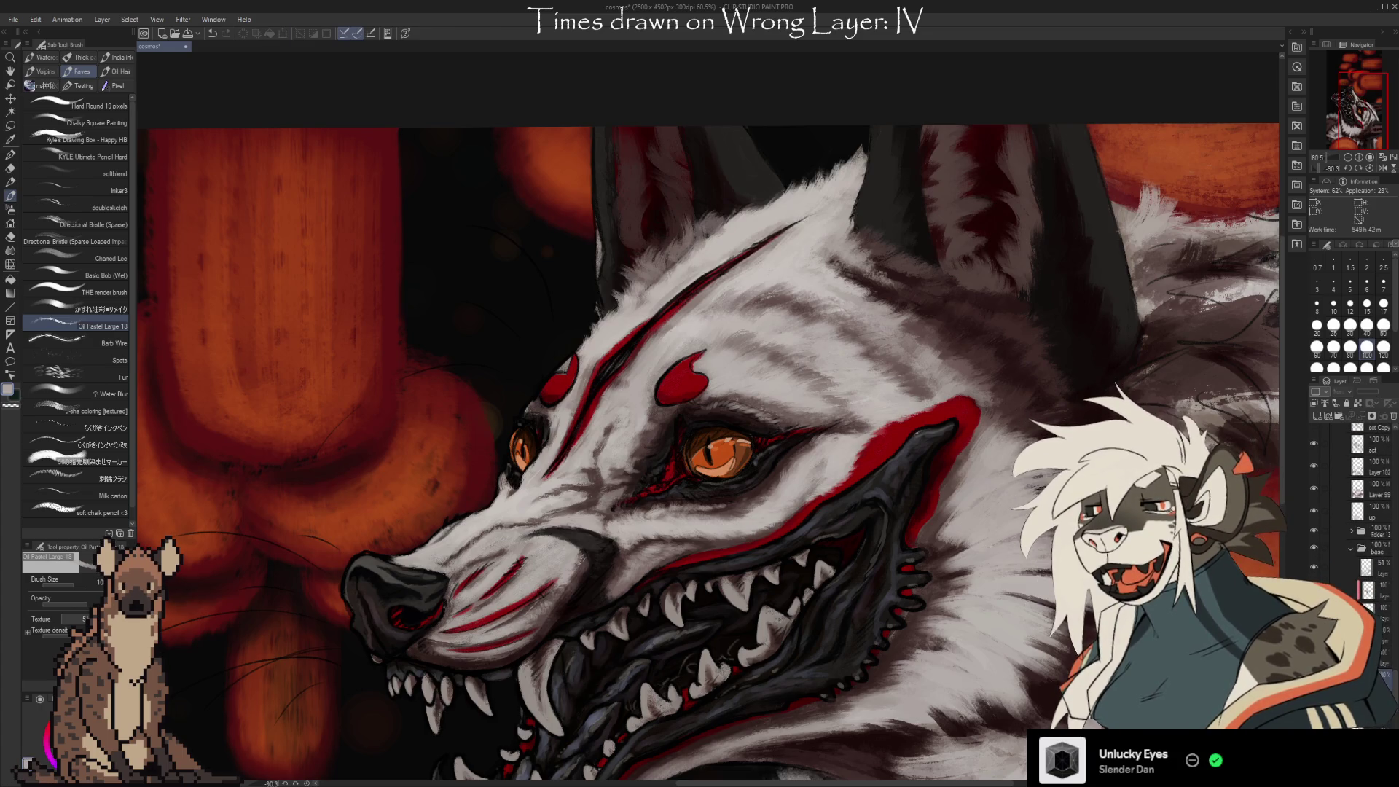
pyautogui.hotkey('ctrl', 'z')
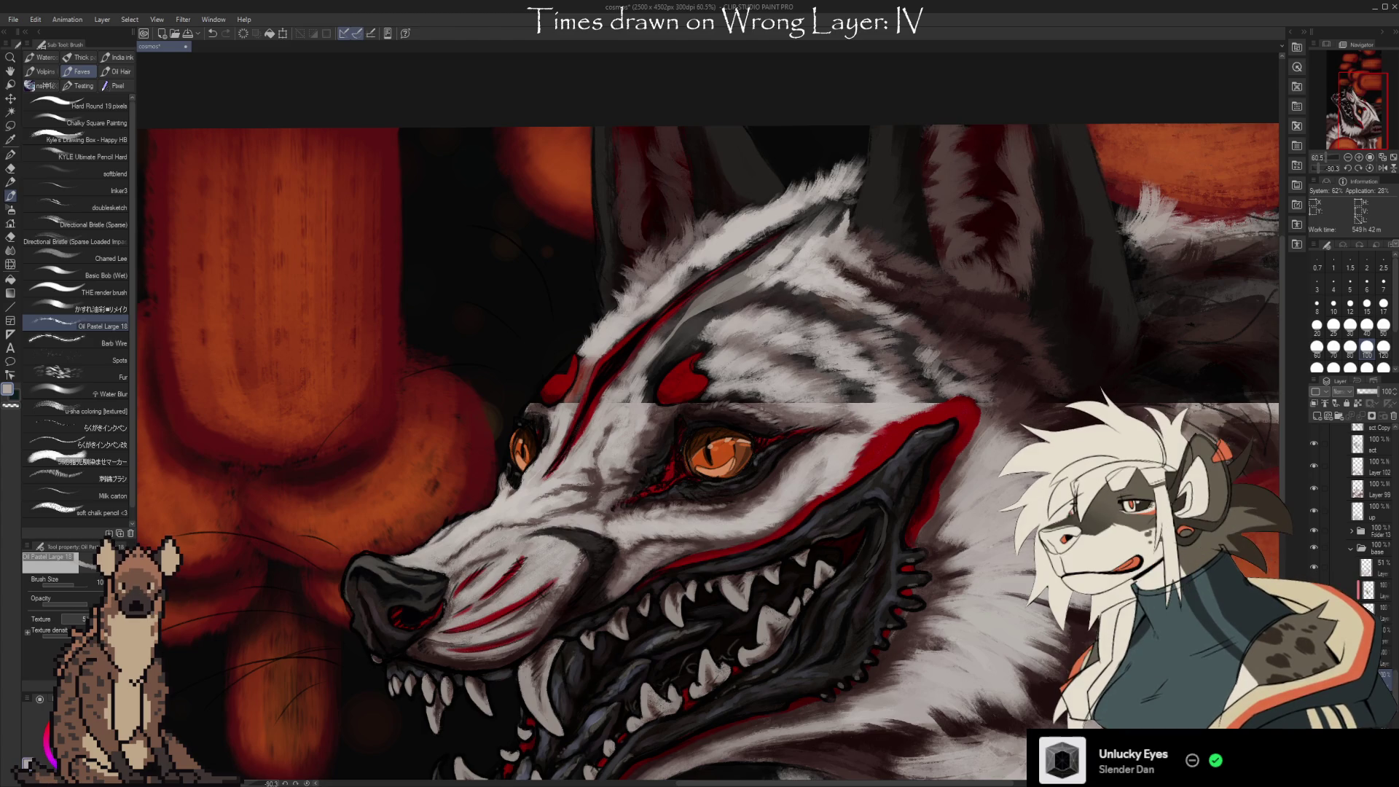
pyautogui.hotkey('ctrl', 'z')
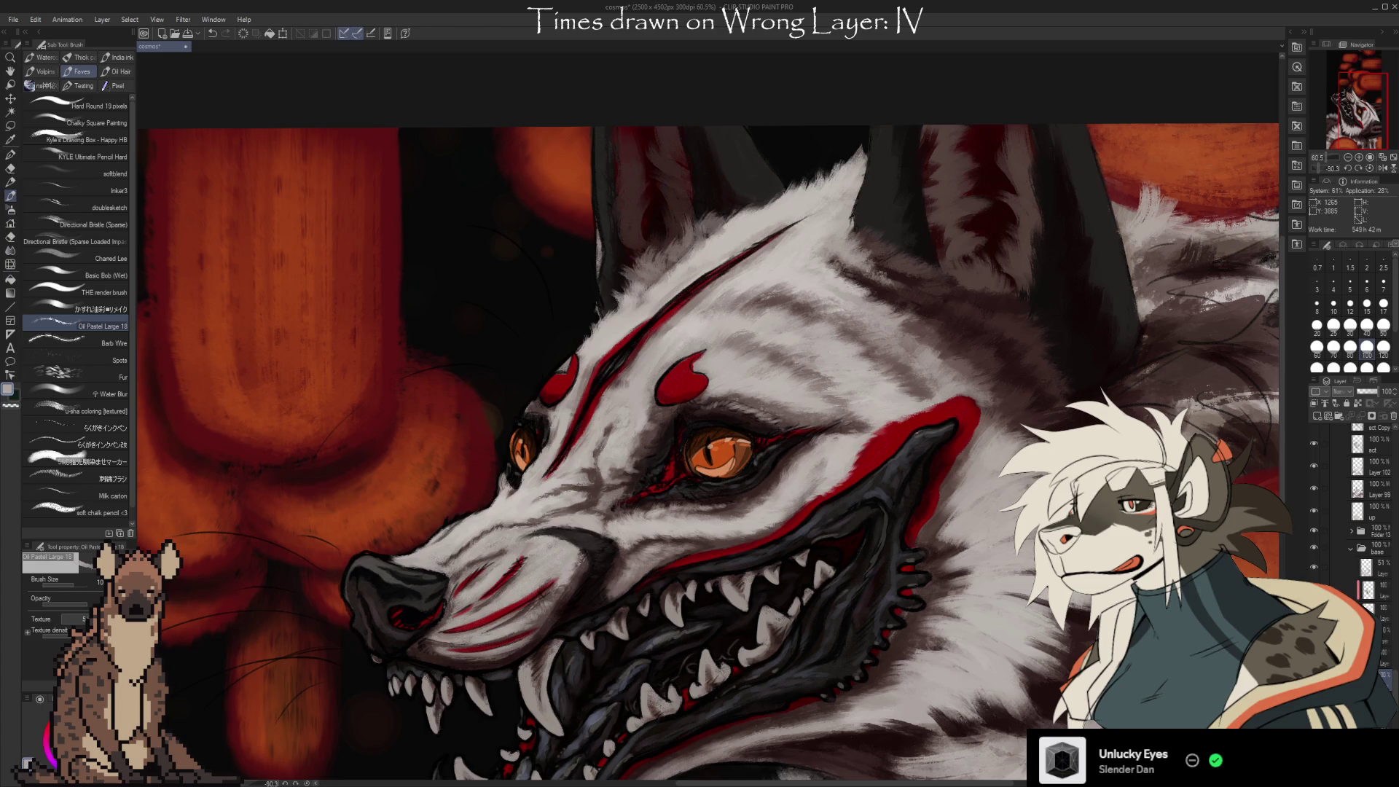
pyautogui.press('e')
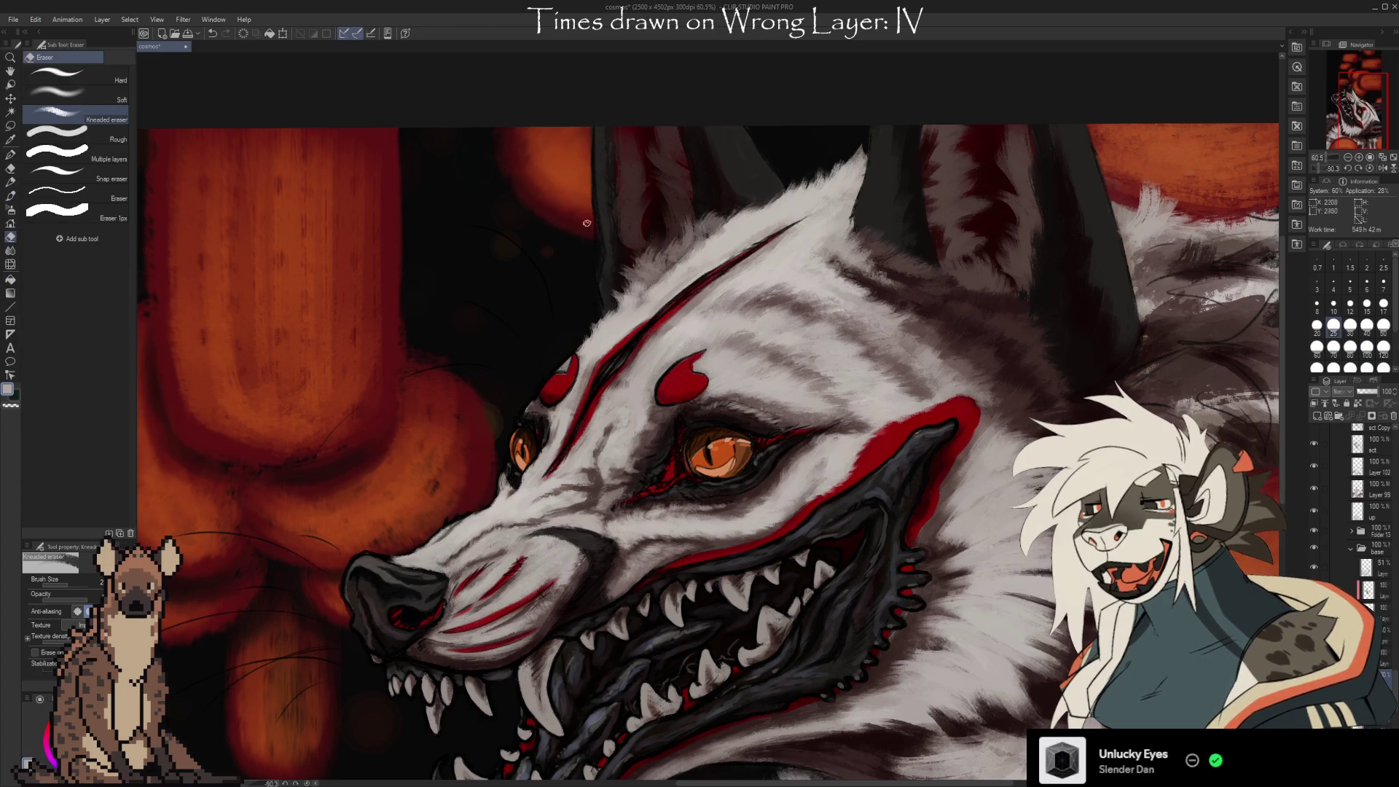
pyautogui.moveTo(586, 280); pyautogui.dragTo(608, 193)
pyautogui.scroll(3, 1390, 670)
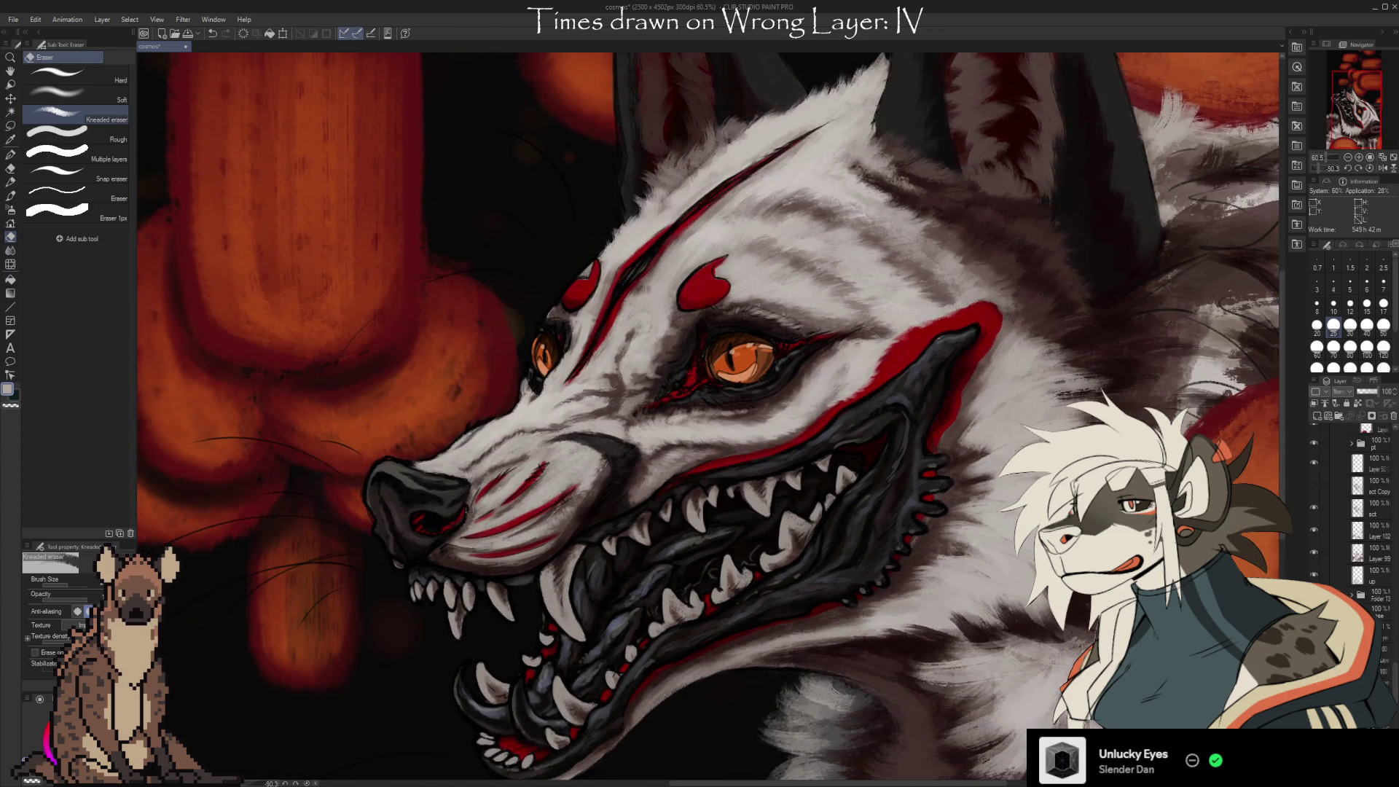
pyautogui.scroll(10, 1393, 685)
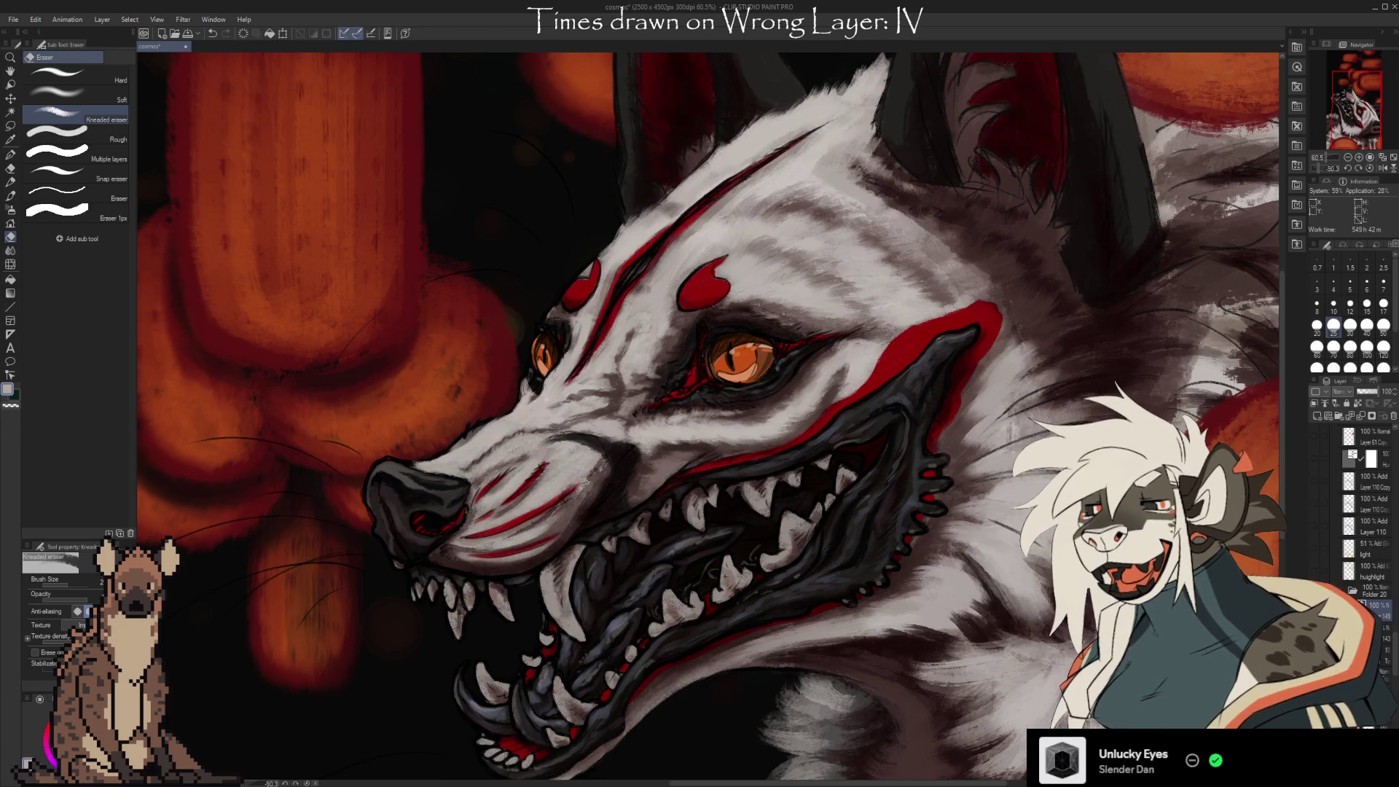
pyautogui.moveTo(569, 364); pyautogui.dragTo(601, 379)
pyautogui.scroll(-2, 955, 622)
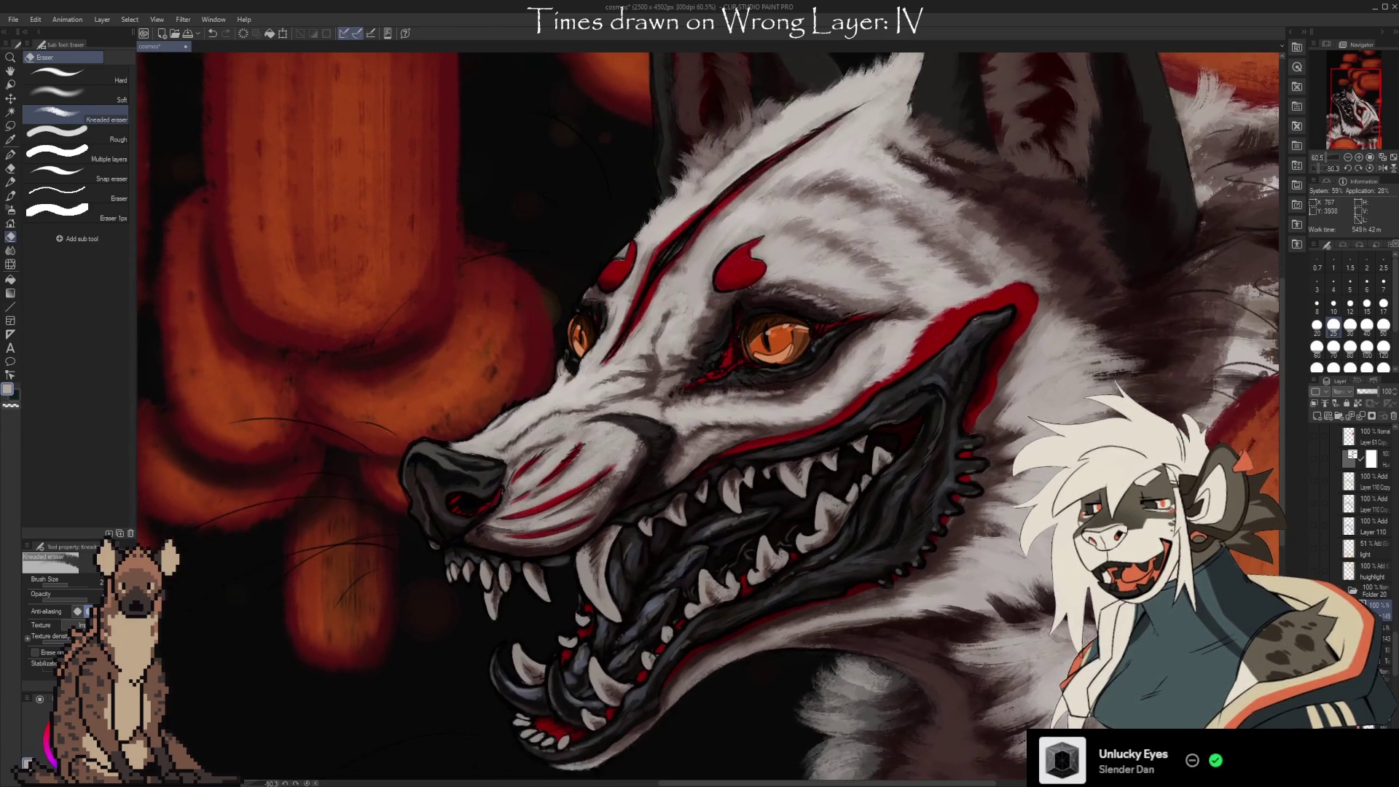
pyautogui.scroll(5, 957, 575)
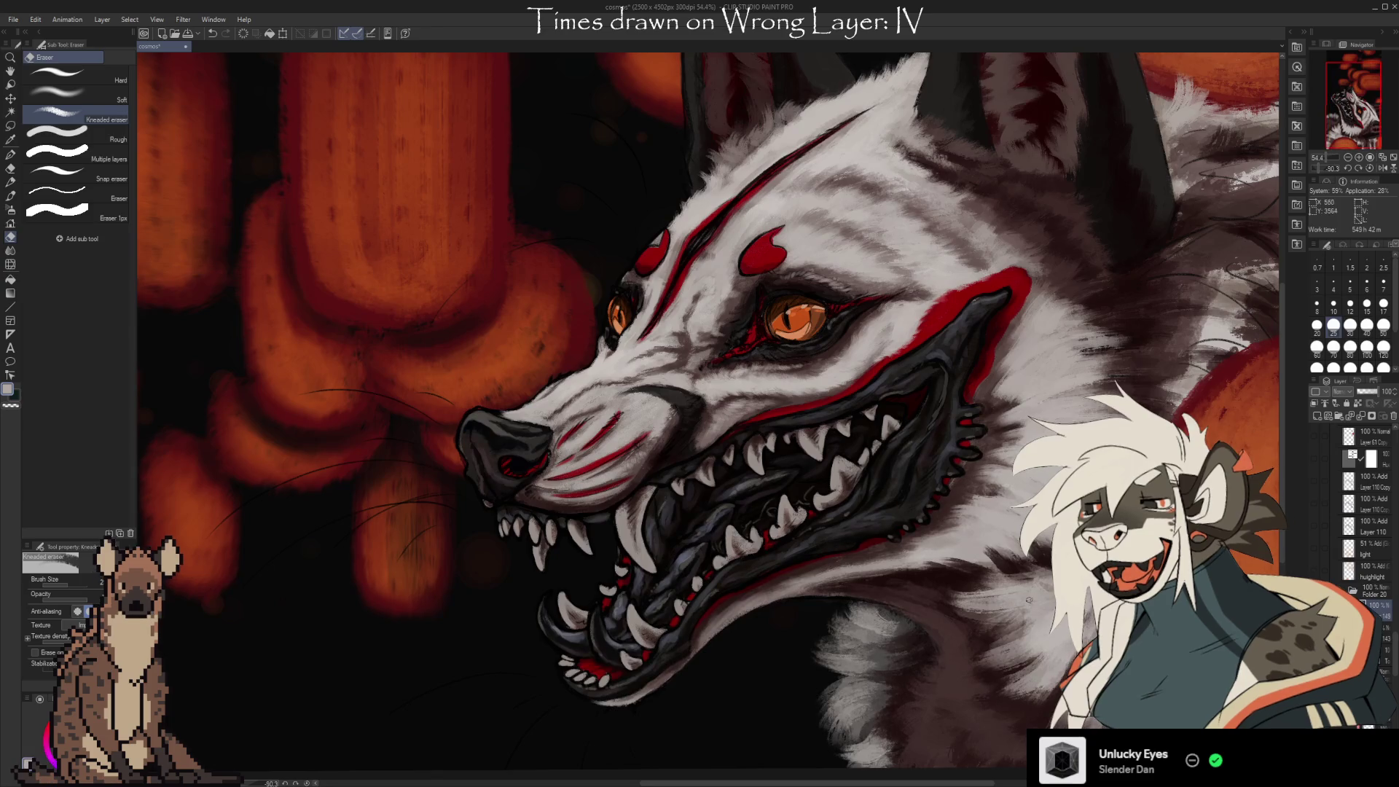
pyautogui.scroll(-2, 957, 575)
pyautogui.scroll(4, 958, 575)
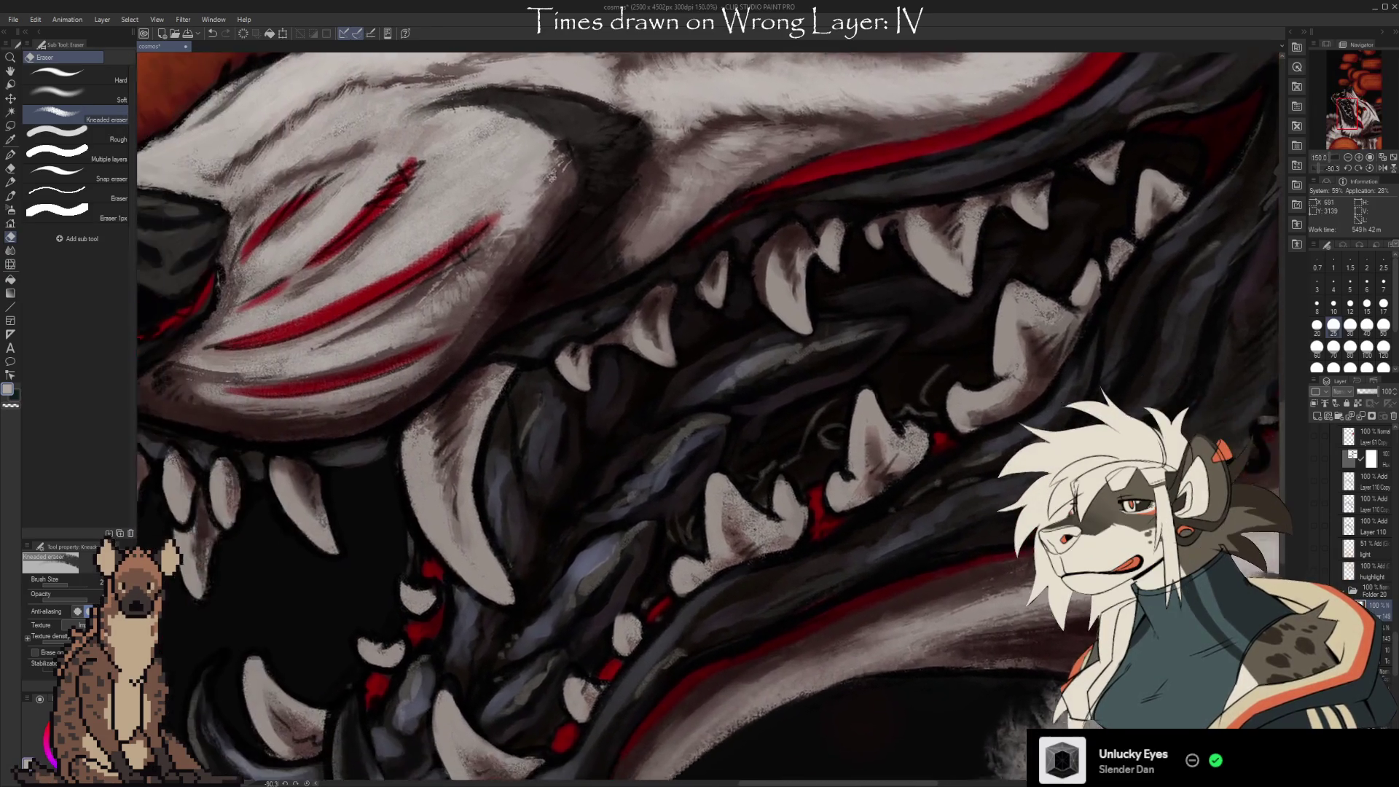
pyautogui.moveTo(707, 364)
pyautogui.mouseDown()
pyautogui.moveTo(721, 532)
pyautogui.moveTo(692, 561)
pyautogui.mouseUp()
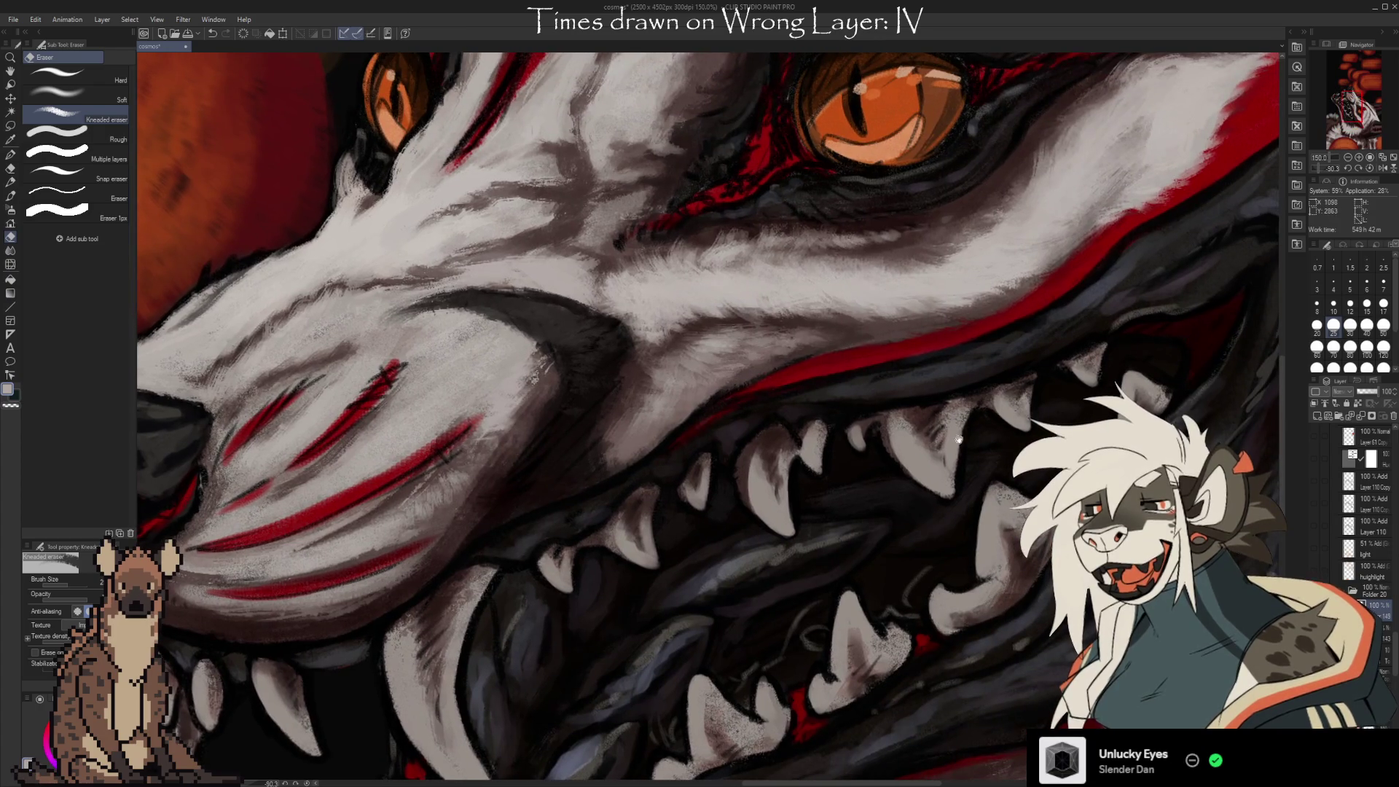
pyautogui.moveTo(958, 439)
pyautogui.mouseDown()
pyautogui.moveTo(1012, 573)
pyautogui.moveTo(1006, 612)
pyautogui.moveTo(1012, 602)
pyautogui.mouseUp()
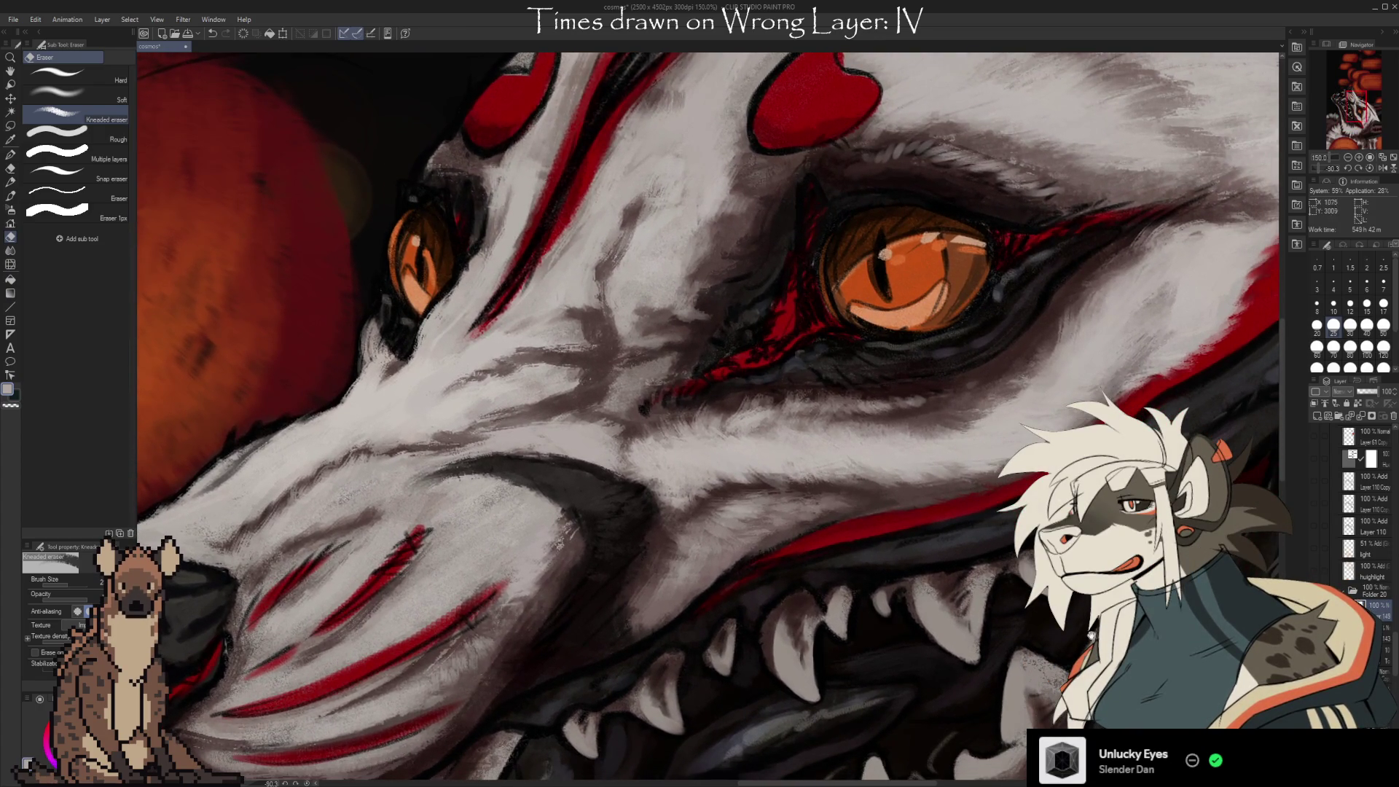
pyautogui.moveTo(1097, 658)
pyautogui.mouseDown()
pyautogui.moveTo(1071, 612)
pyautogui.moveTo(1030, 604)
pyautogui.moveTo(1024, 660)
pyautogui.moveTo(1069, 670)
pyautogui.mouseUp()
pyautogui.moveTo(531, 561); pyautogui.dragTo(521, 614)
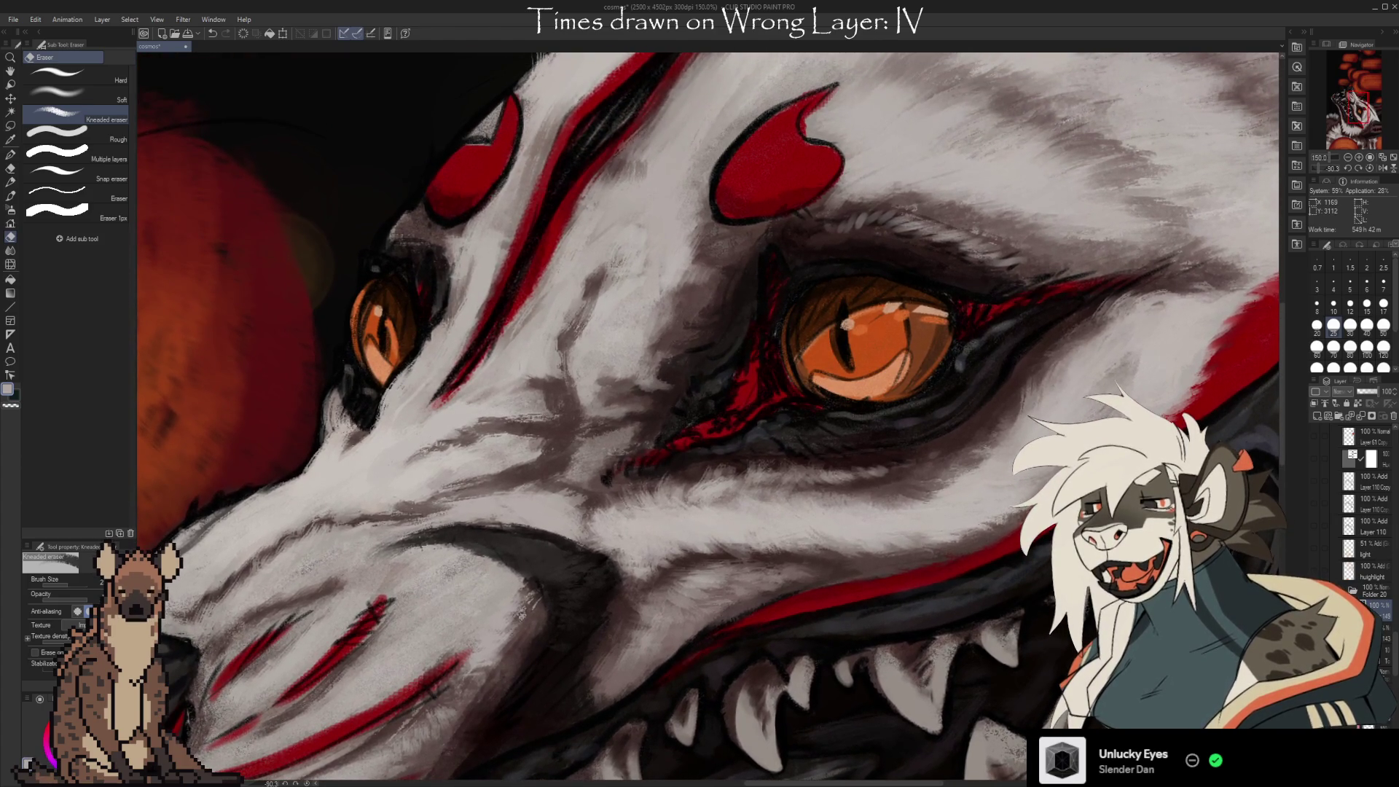
pyautogui.scroll(6, 935, 472)
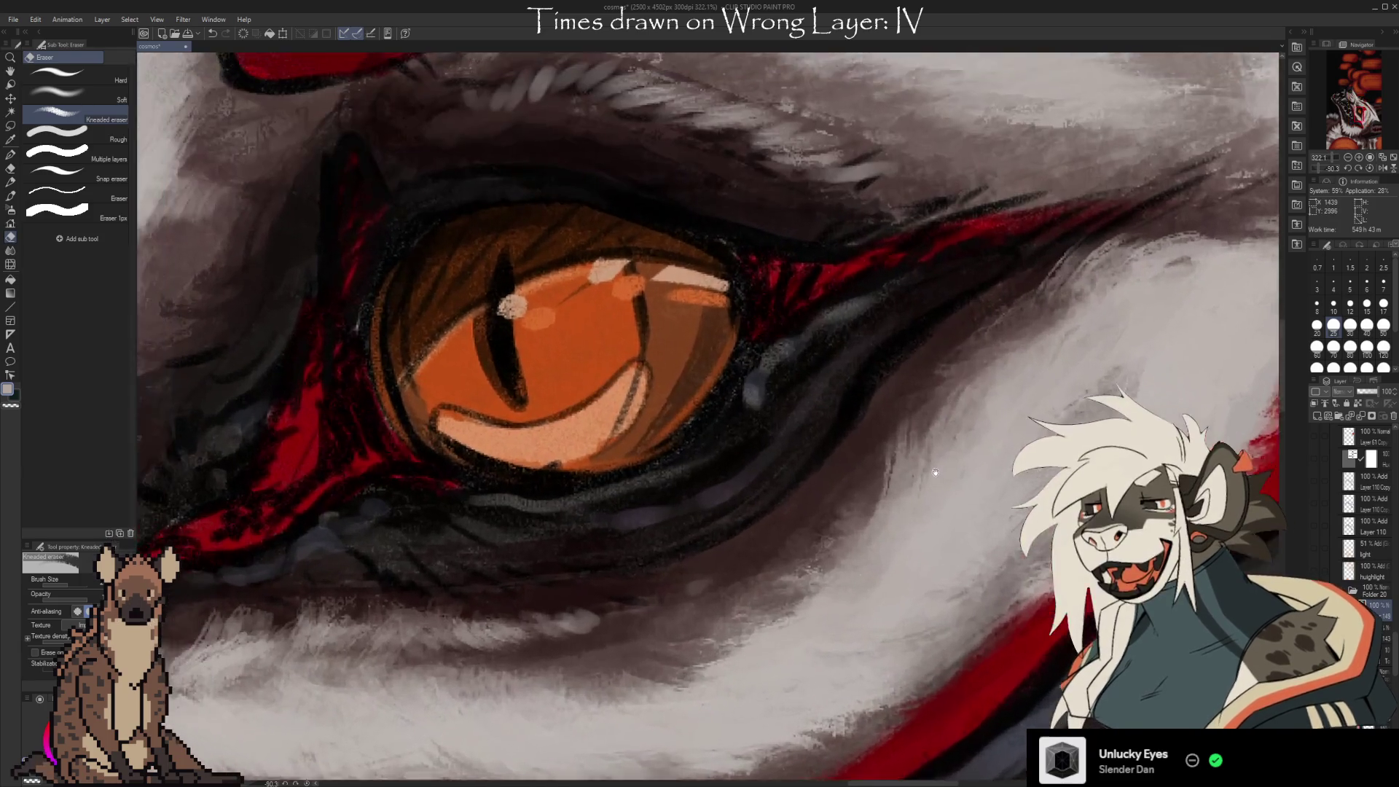
pyautogui.moveTo(935, 472)
pyautogui.mouseDown()
pyautogui.moveTo(1096, 591)
pyautogui.moveTo(1142, 543)
pyautogui.moveTo(1055, 454)
pyautogui.mouseUp()
pyautogui.scroll(-2, 1041, 517)
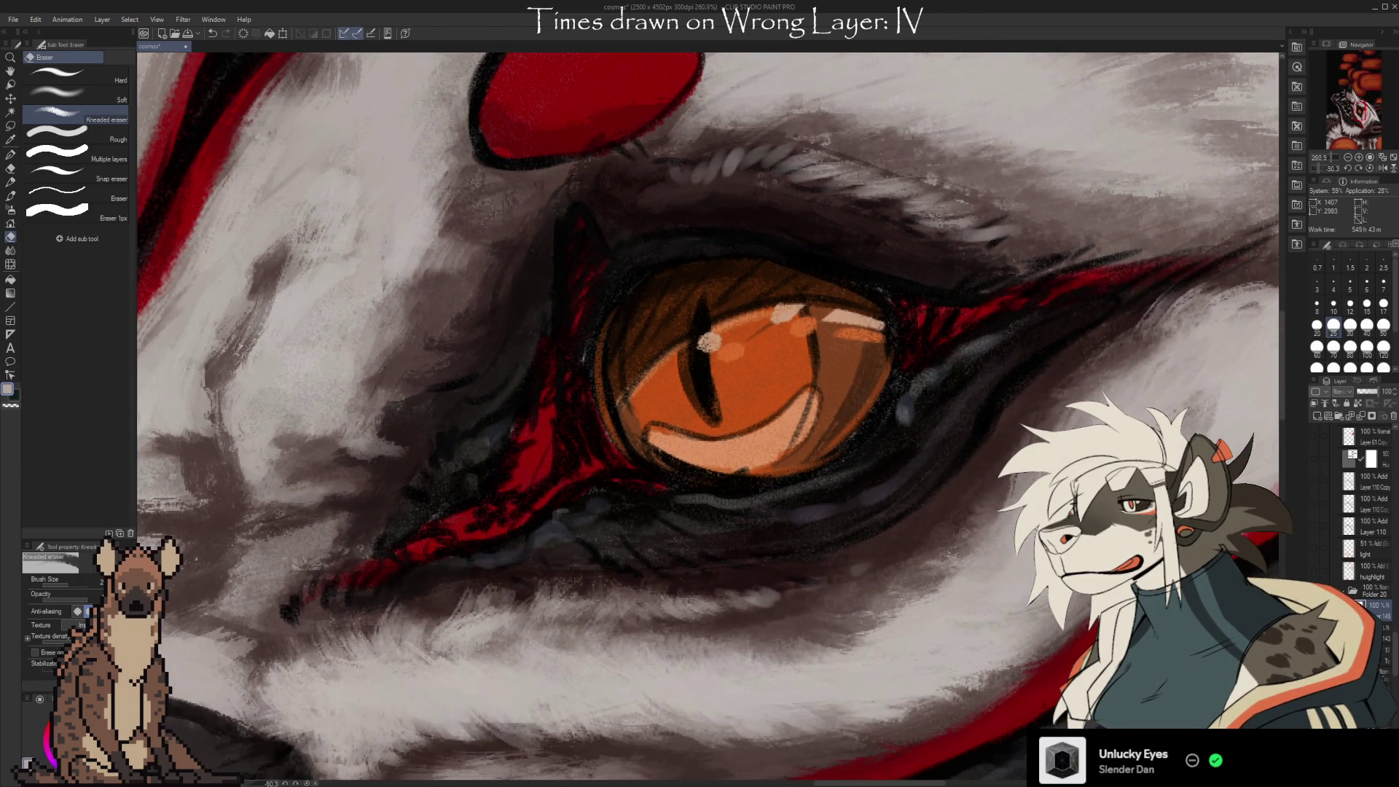
pyautogui.moveTo(1042, 517); pyautogui.dragTo(987, 517)
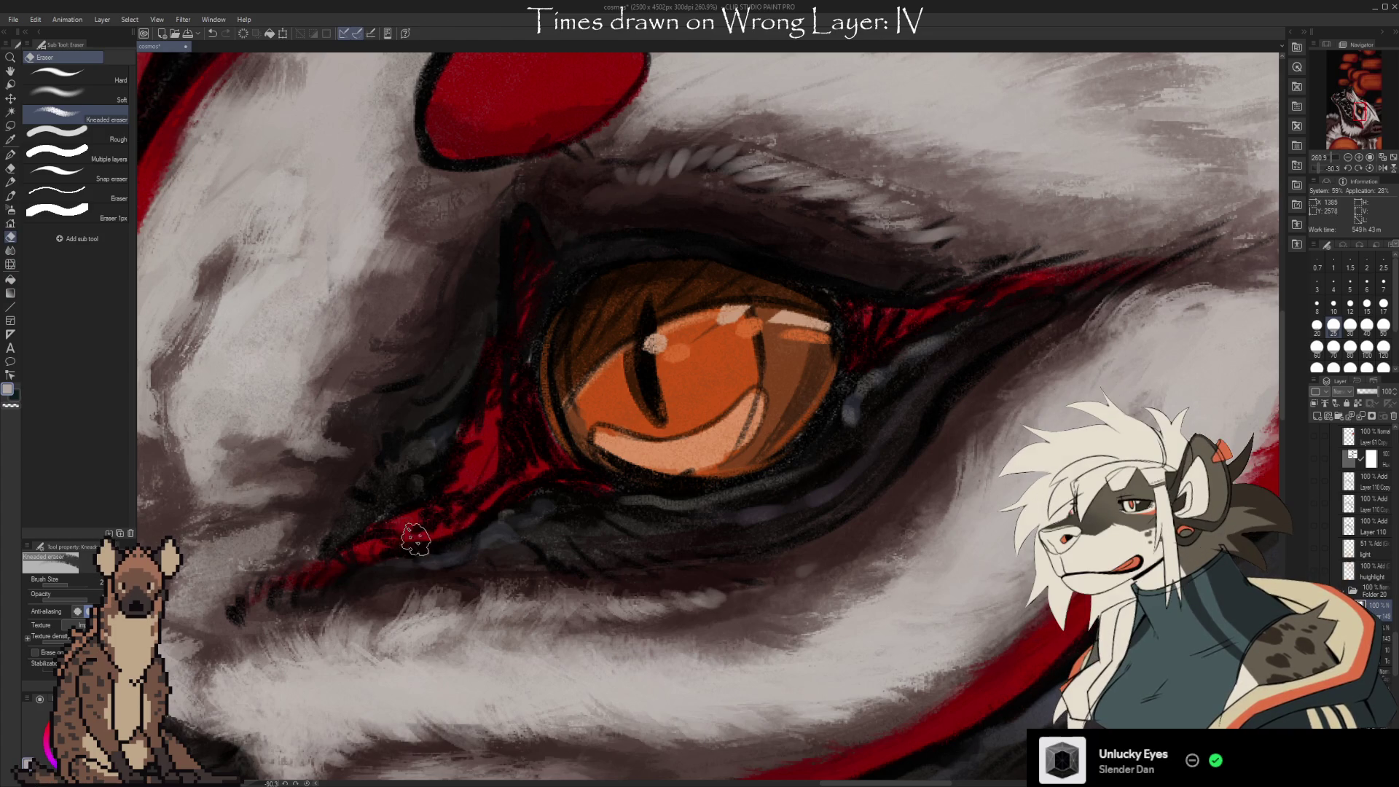
pyautogui.moveTo(416, 539)
pyautogui.mouseDown()
pyautogui.moveTo(780, 537)
pyautogui.moveTo(946, 665)
pyautogui.moveTo(818, 490)
pyautogui.moveTo(638, 472)
pyautogui.mouseUp()
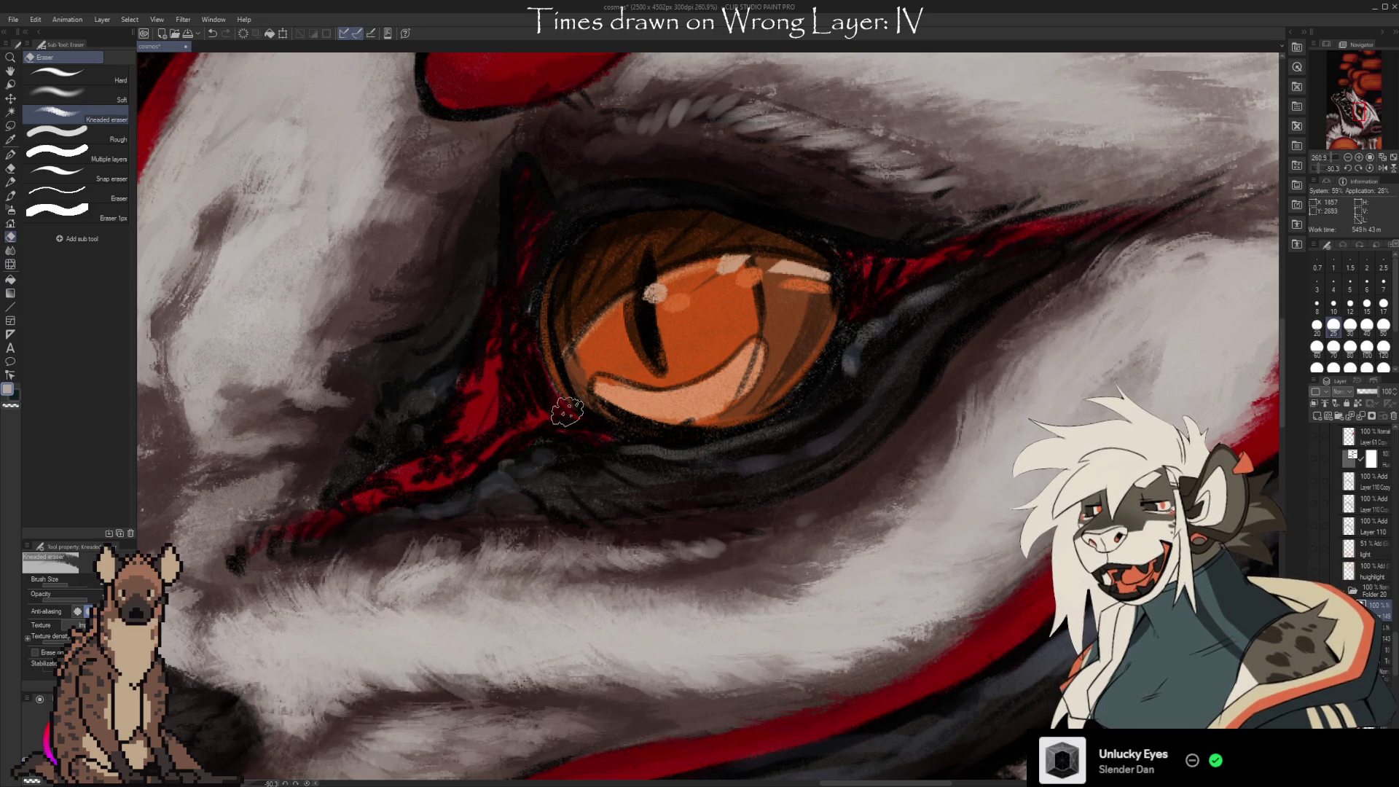
pyautogui.scroll(-10, 738, 393)
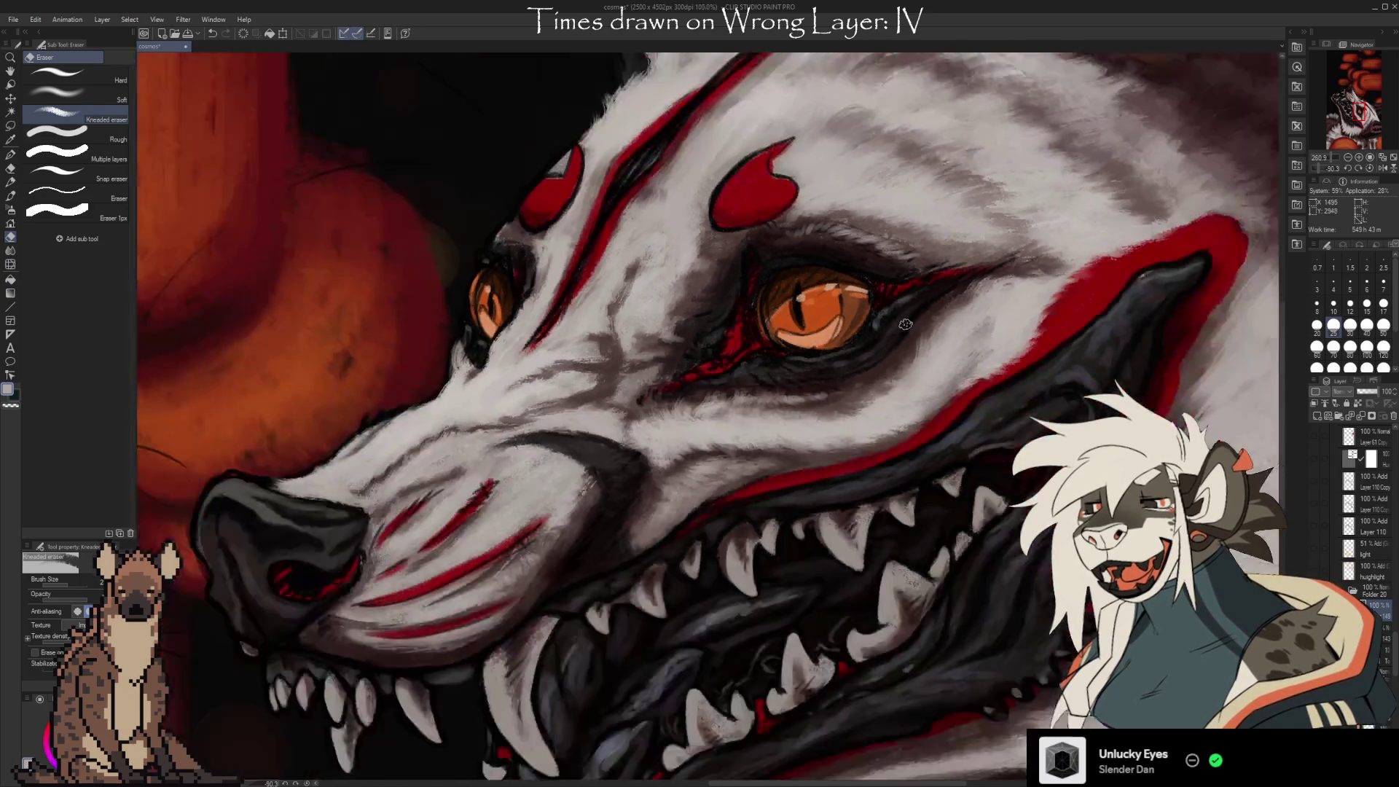
pyautogui.scroll(-5, 634, 569)
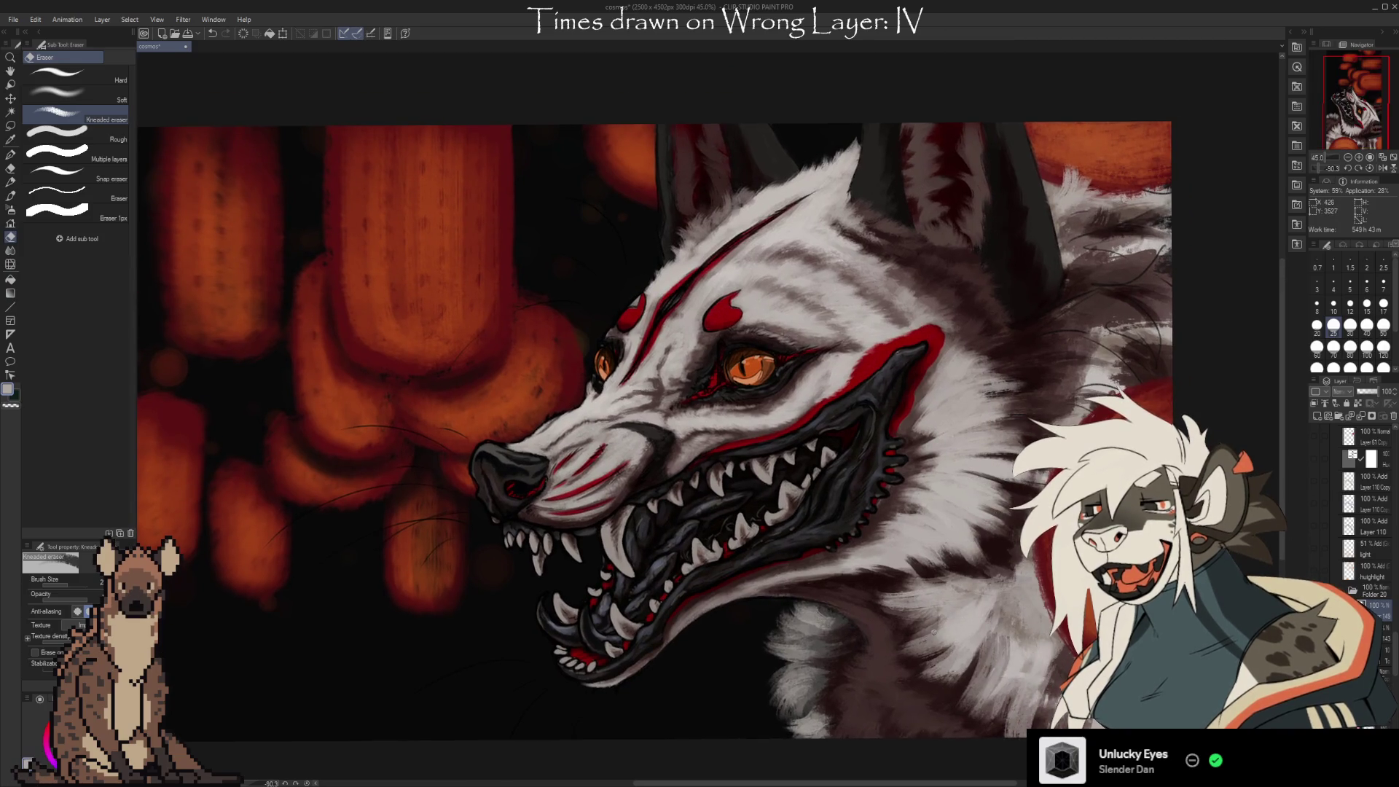
pyautogui.scroll(1, 934, 631)
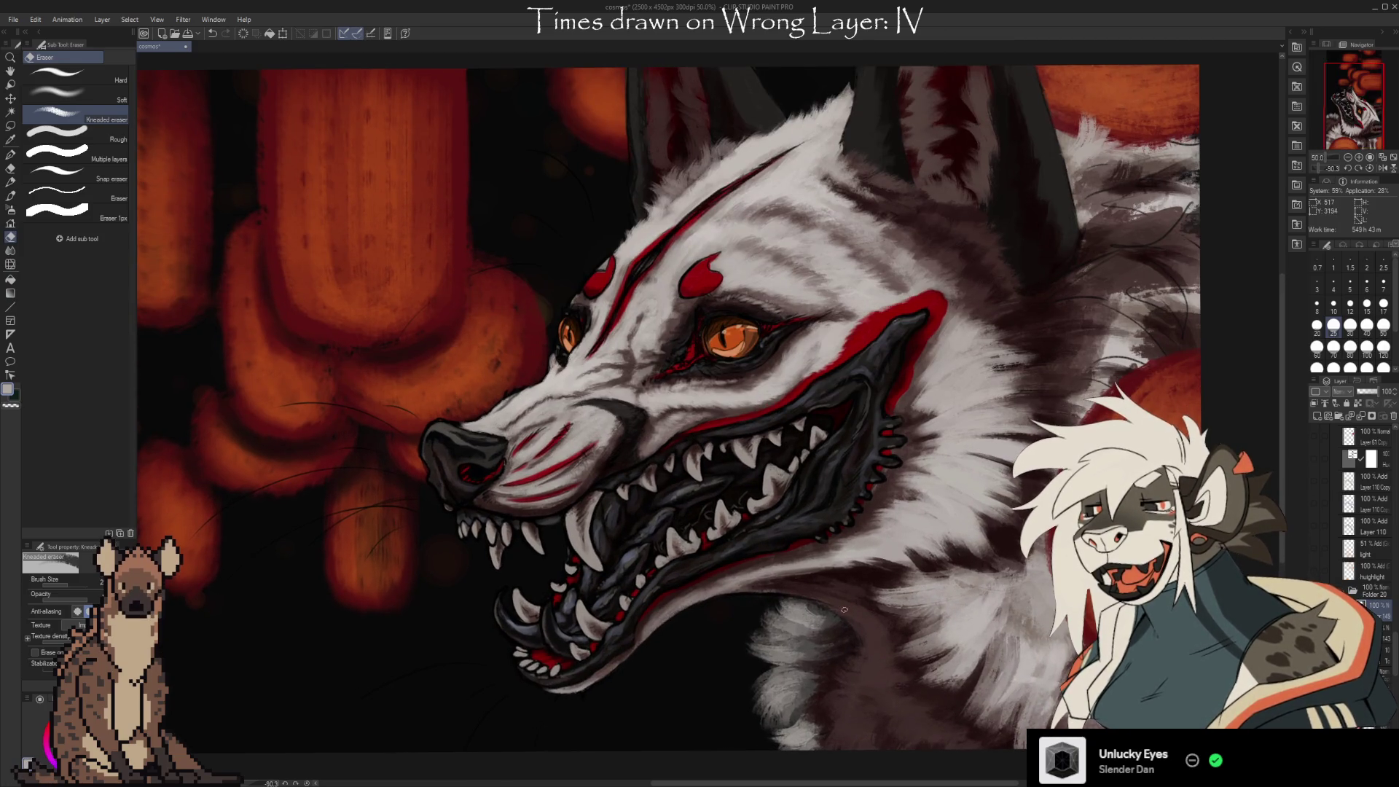